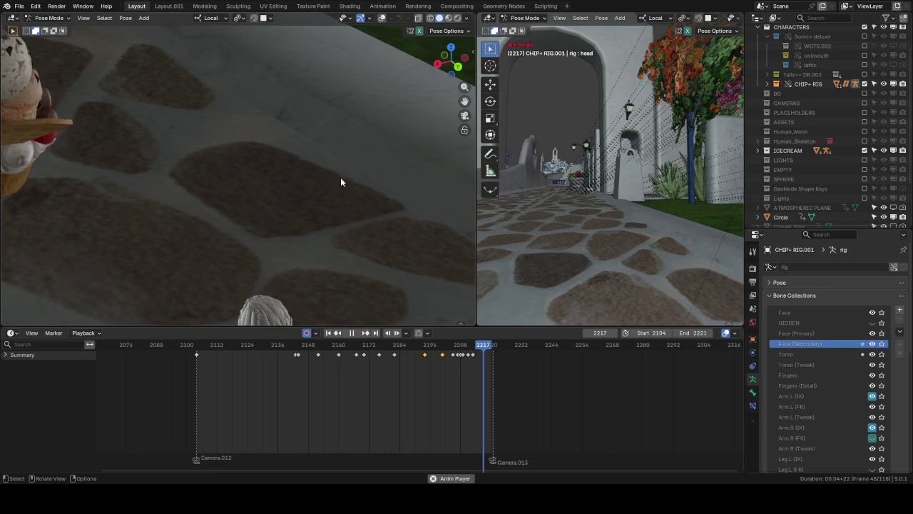
Step: Stop playback and scrub the Dope Sheet playhead to frame 2203, the dive pose
{"action": "key", "text": "space"}
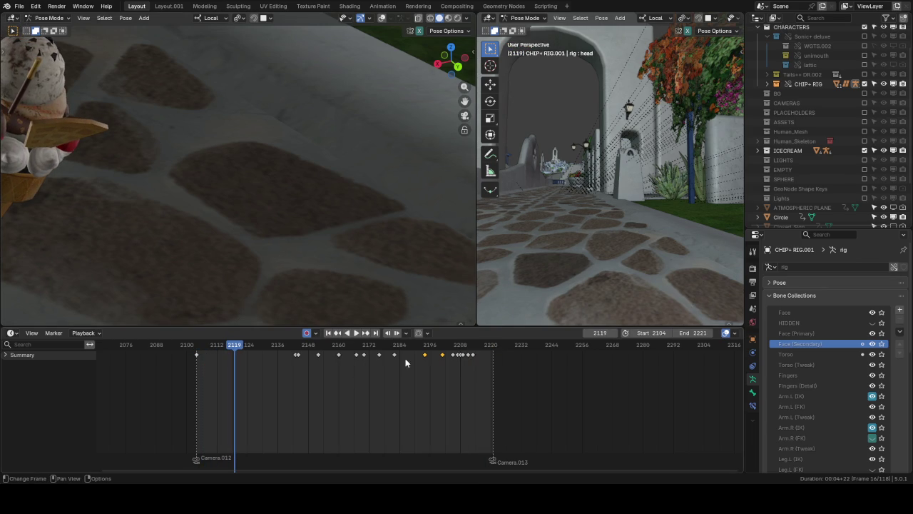
{"action": "left_click_drag", "start_coordinate": [444, 349], "coordinate": [448, 352]}
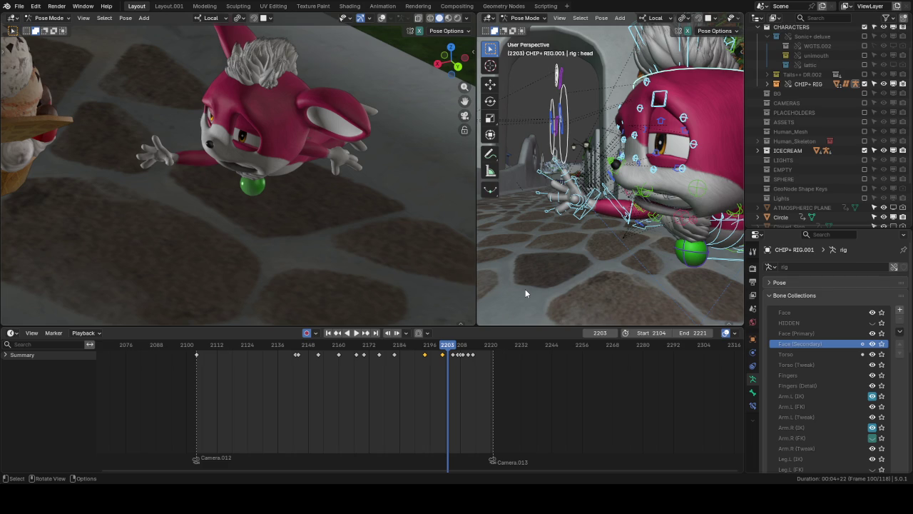
Step: Apply Pose Breakdowner blends to the current selection and then to the torso control
{"action": "middle_click_drag", "start_coordinate": [629, 191], "coordinate": [623, 166], "text": "shift"}
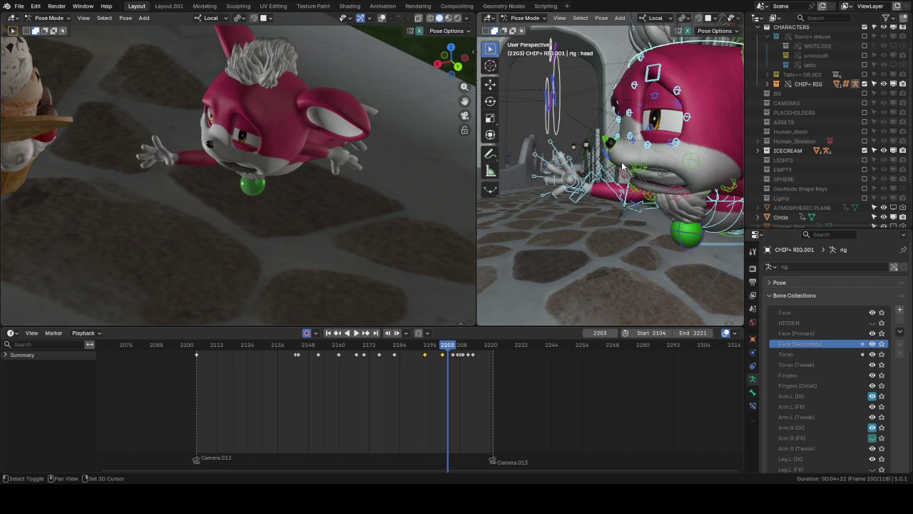
{"action": "key", "text": "shift+e"}
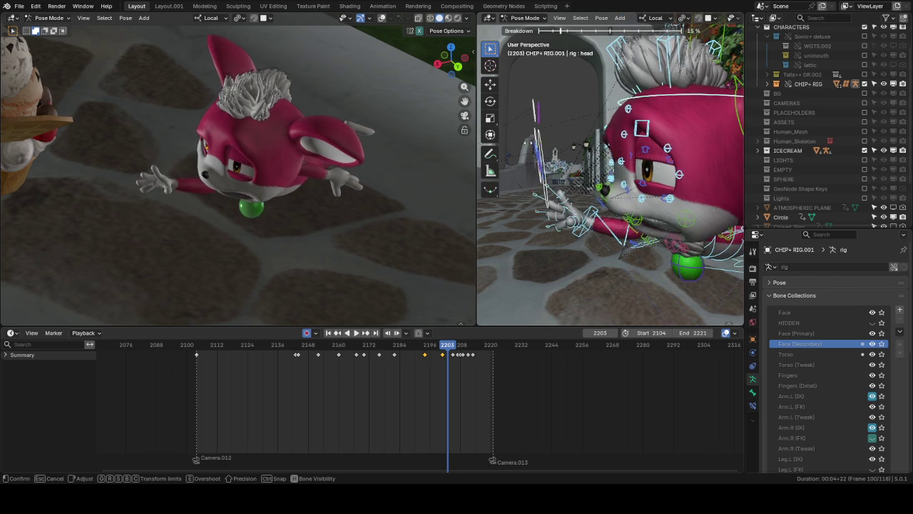
{"action": "left_click", "coordinate": [571, 147]}
{"action": "middle_click_drag", "start_coordinate": [639, 157], "coordinate": [652, 197]}
{"action": "left_click", "coordinate": [677, 236]}
{"action": "key", "text": "shift+e"}
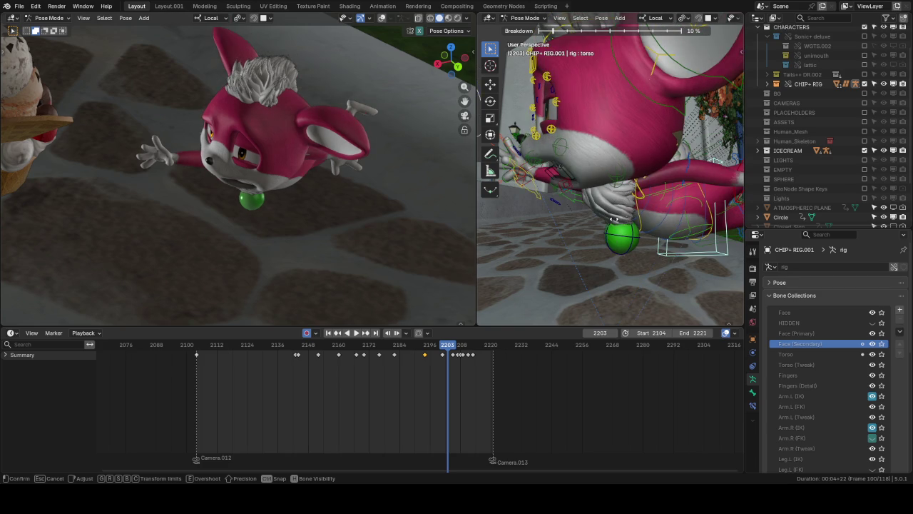
{"action": "left_click", "coordinate": [635, 215]}
Step: Select all rig controls and blend the whole pose with the Breakdowner, then reselect the torso
{"action": "key", "text": "a"}
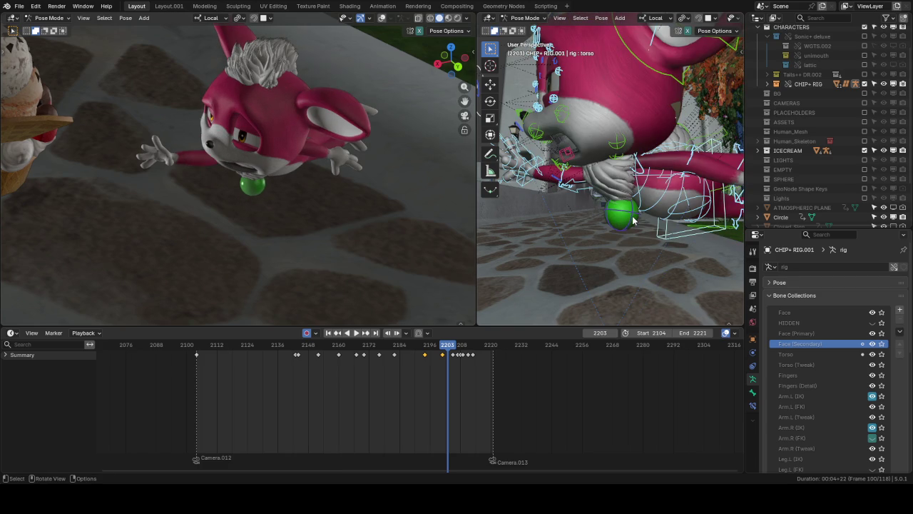
{"action": "key", "text": "shift+e"}
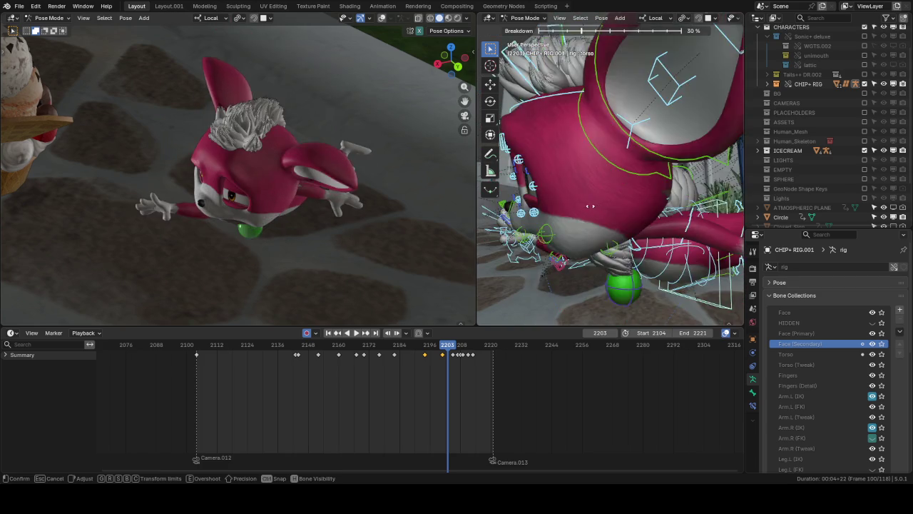
{"action": "left_click", "coordinate": [675, 264]}
{"action": "key", "text": "b"}
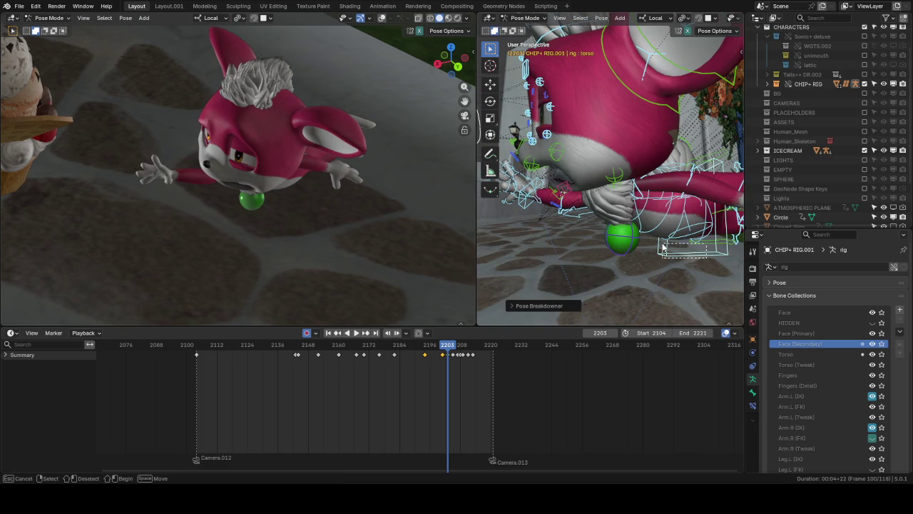
{"action": "left_click_drag", "start_coordinate": [663, 248], "coordinate": [673, 248]}
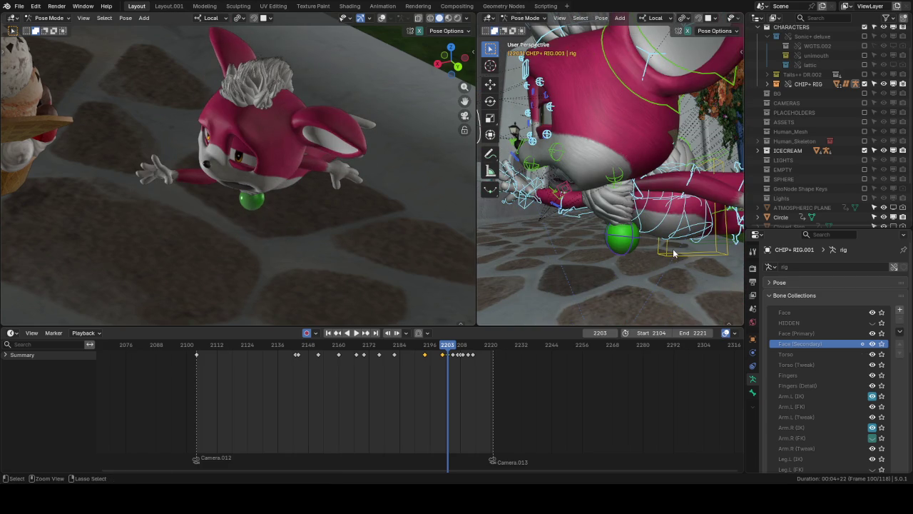
{"action": "left_click", "coordinate": [709, 241]}
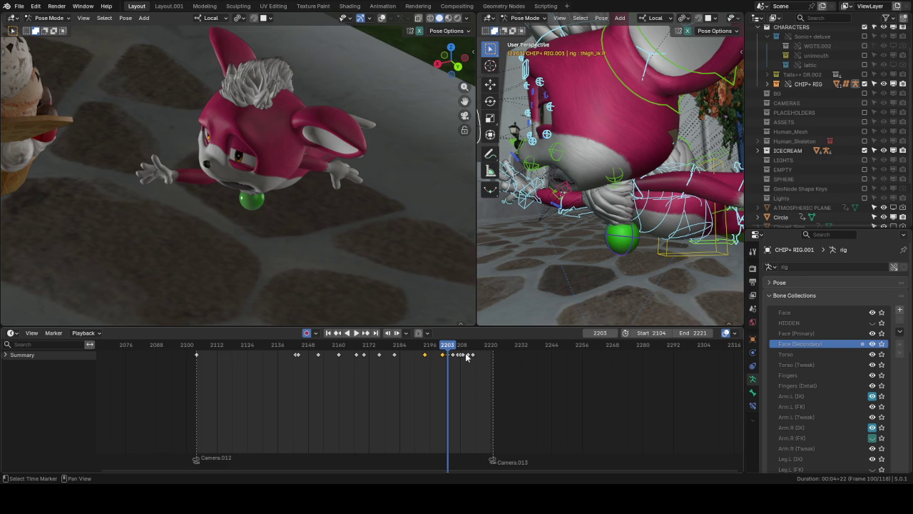
{"action": "key", "text": "space"}
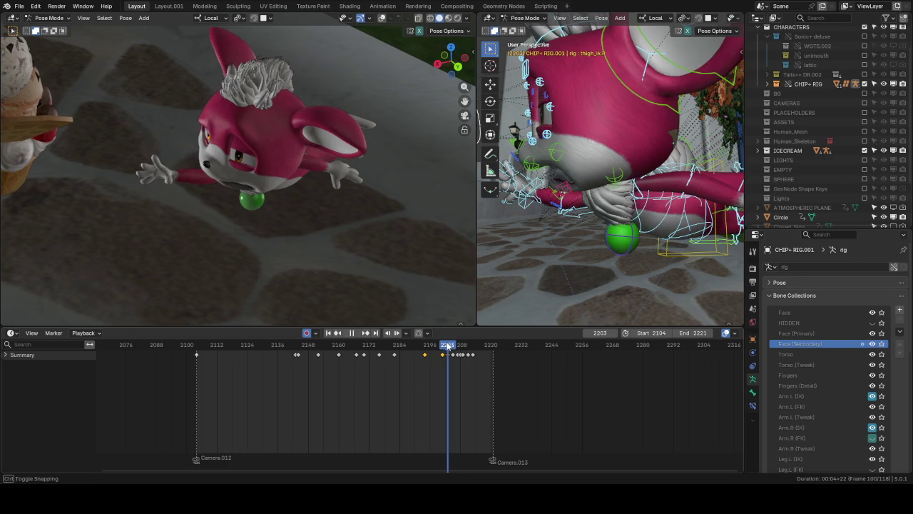
{"action": "left_click_drag", "start_coordinate": [448, 346], "coordinate": [446, 347]}
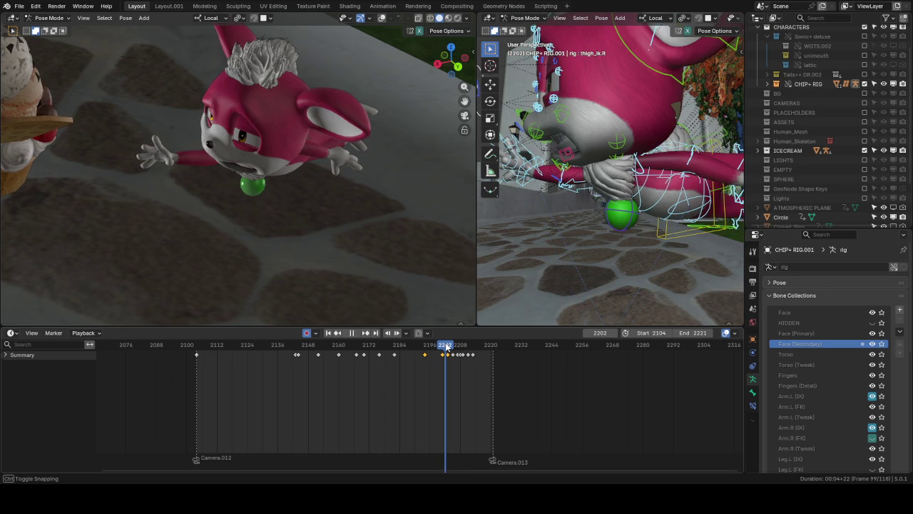
{"action": "key", "text": "space"}
{"action": "middle_click_drag", "start_coordinate": [615, 271], "coordinate": [729, 184]}
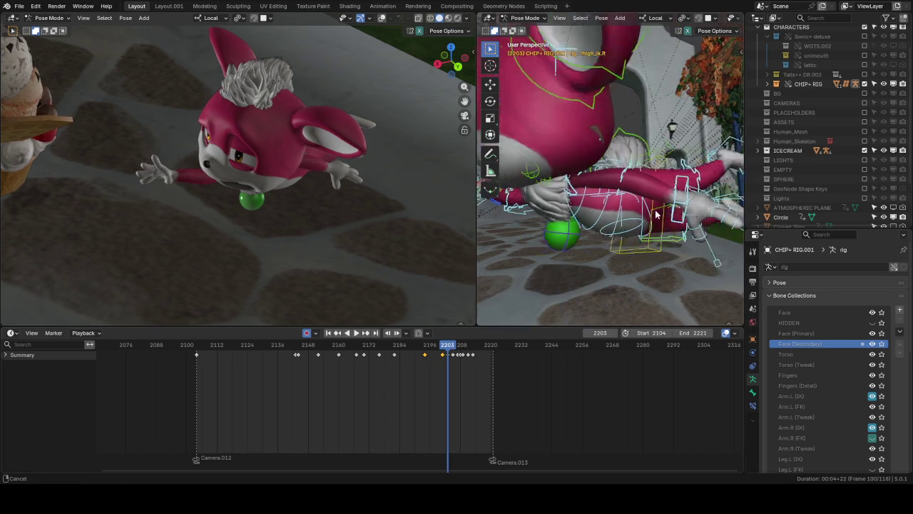
{"action": "left_click", "coordinate": [727, 205]}
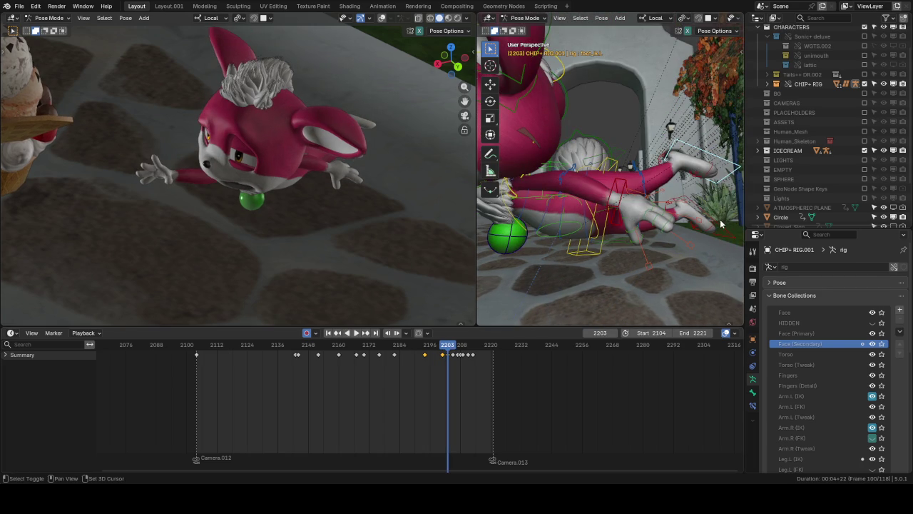
{"action": "mouse_move", "coordinate": [721, 204]}
{"action": "middle_mouse_down"}
{"action": "mouse_move", "coordinate": [704, 197]}
{"action": "mouse_move", "coordinate": [538, 219]}
{"action": "middle_mouse_up"}
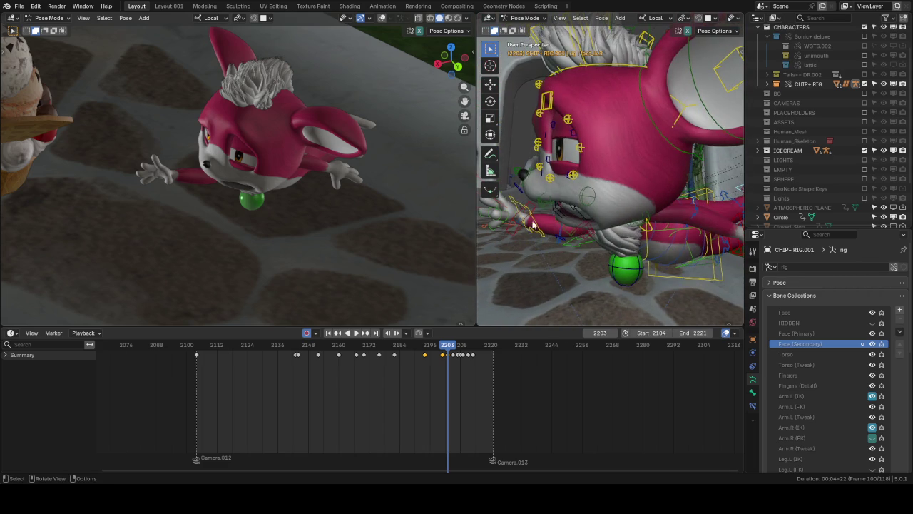
{"action": "left_click", "coordinate": [517, 224]}
Step: Move and rotate the selected hand control into a new position
{"action": "key", "text": "g"}
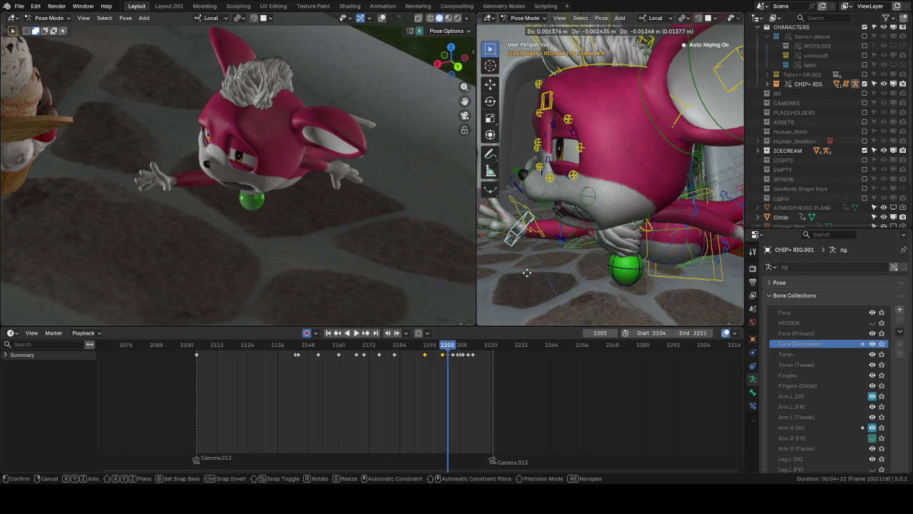
{"action": "left_click", "coordinate": [526, 285]}
{"action": "key", "text": "r"}
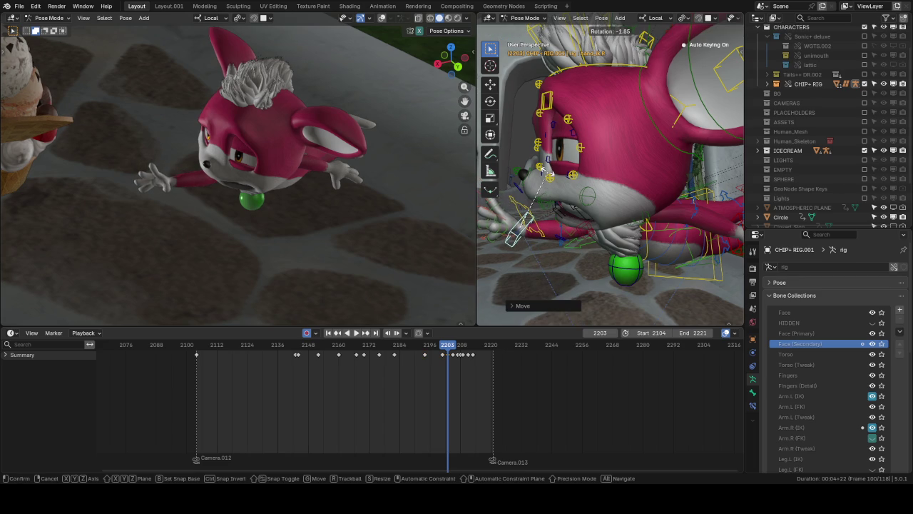
{"action": "left_click", "coordinate": [549, 170]}
{"action": "middle_click_drag", "start_coordinate": [548, 170], "coordinate": [610, 212]}
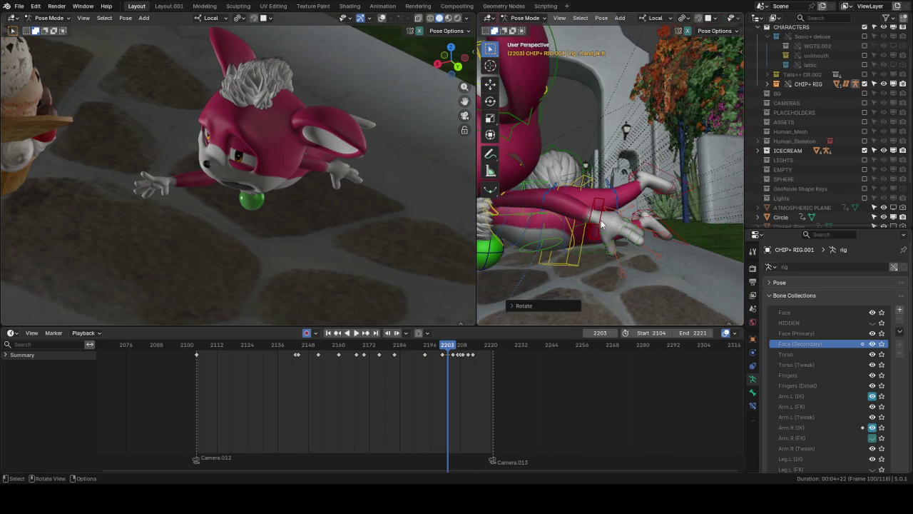
Step: Reposition the left hand IK control (hand_ik.L)
{"action": "left_click", "coordinate": [598, 222]}
{"action": "key", "text": "g"}
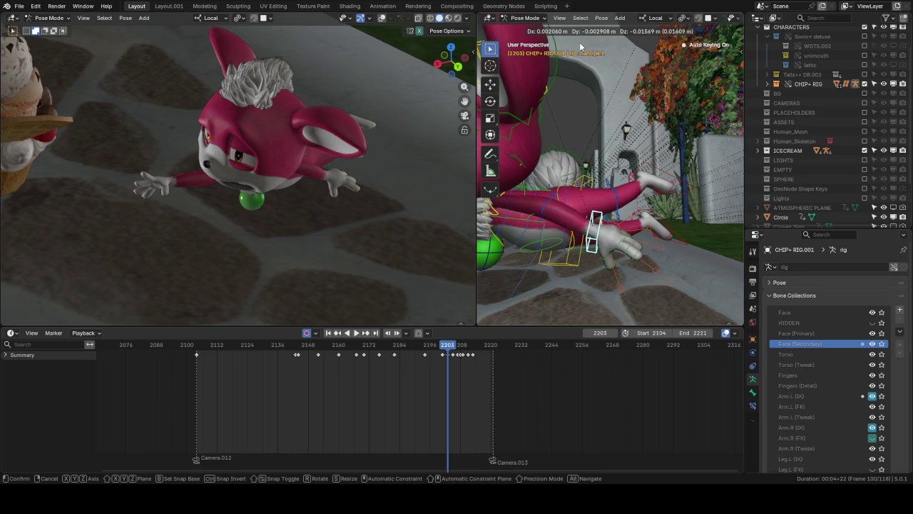
{"action": "left_click", "coordinate": [581, 44]}
{"action": "middle_click_drag", "start_coordinate": [580, 45], "coordinate": [627, 114]}
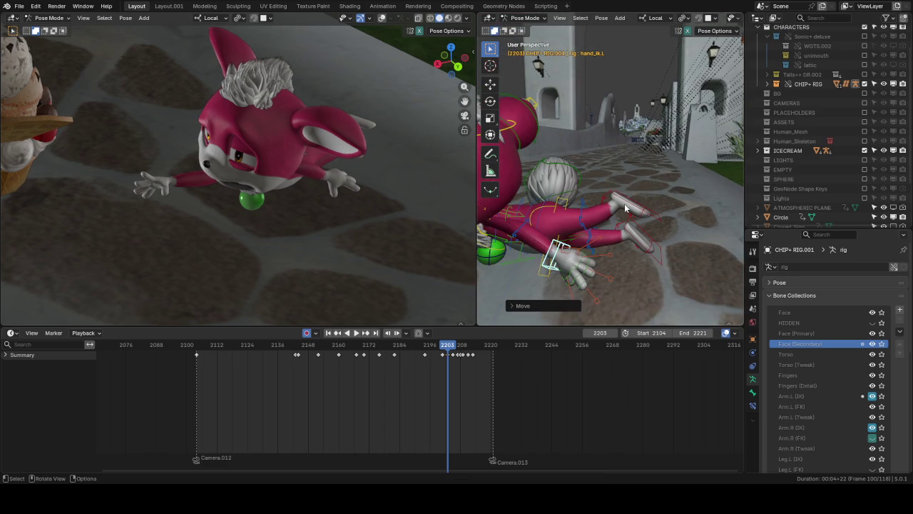
Step: Reposition the left foot IK control (foot_ik.L)
{"action": "left_click", "coordinate": [645, 209]}
{"action": "key", "text": "g"}
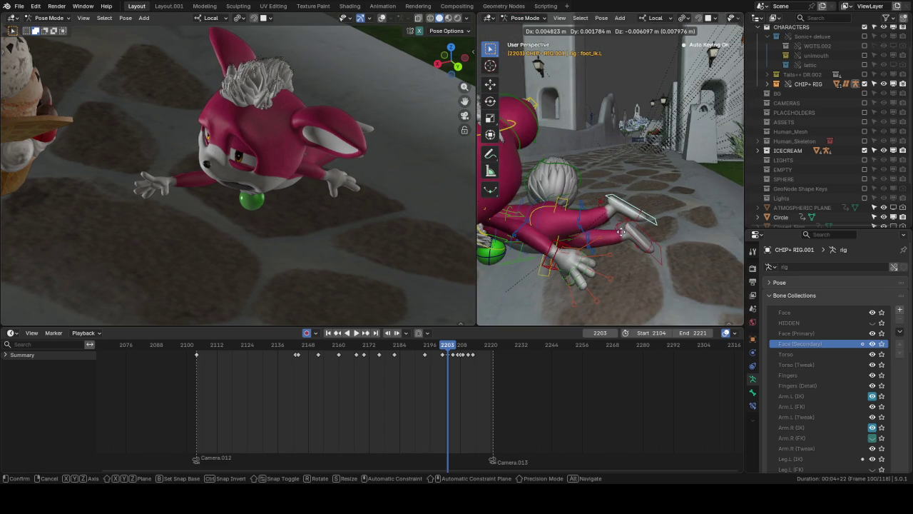
{"action": "left_click", "coordinate": [626, 252]}
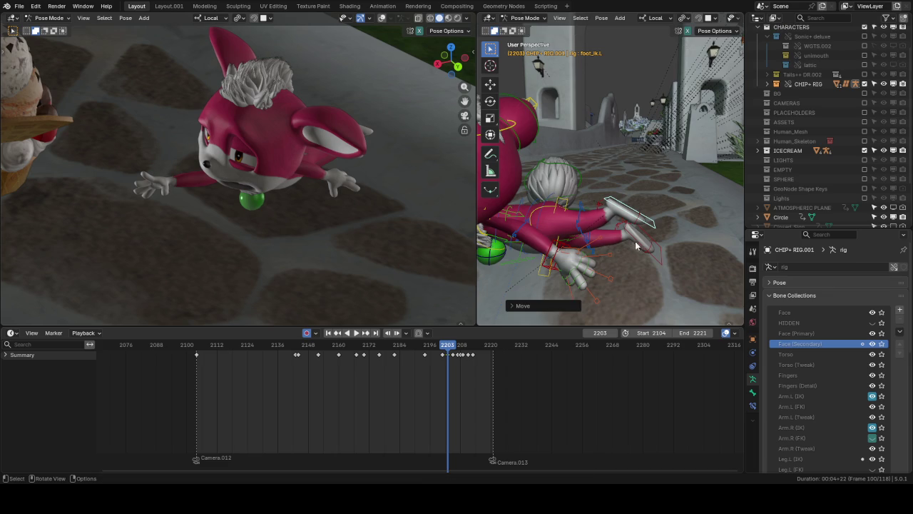
{"action": "middle_click_drag", "start_coordinate": [641, 240], "coordinate": [644, 193]}
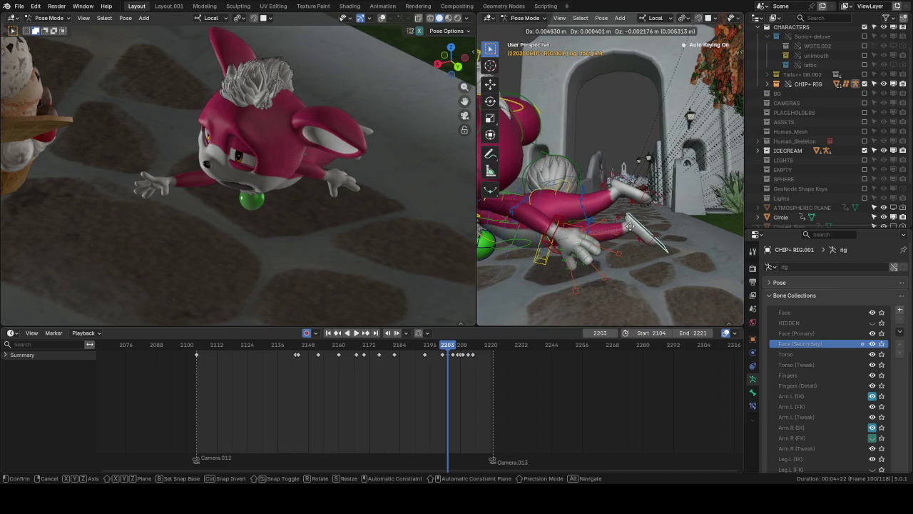
{"action": "left_click", "coordinate": [604, 239]}
{"action": "mouse_move", "coordinate": [604, 239]}
{"action": "middle_mouse_down"}
{"action": "mouse_move", "coordinate": [542, 165]}
{"action": "mouse_move", "coordinate": [675, 134]}
{"action": "middle_mouse_up"}
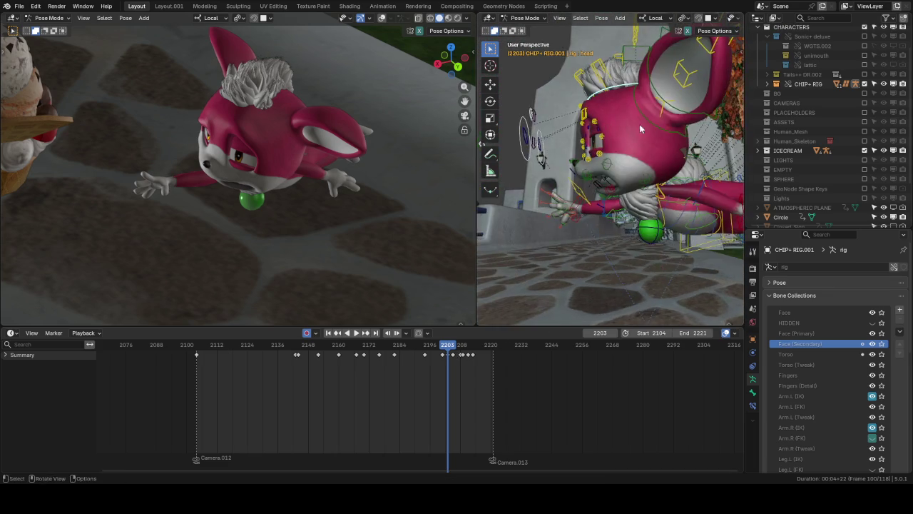
Step: Rotate Chip's head bone slightly to change the face's tilt
{"action": "key", "text": "r"}
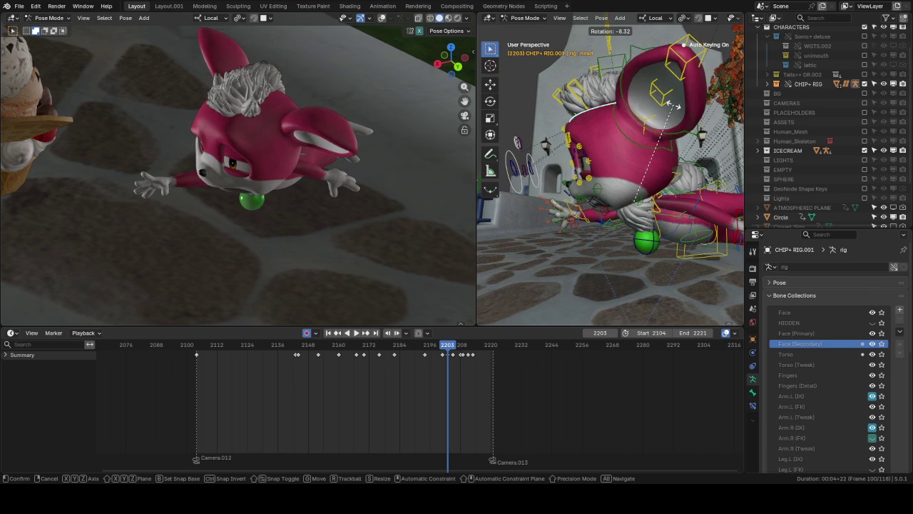
{"action": "left_click", "coordinate": [649, 128]}
{"action": "mouse_move", "coordinate": [649, 128]}
{"action": "middle_mouse_down"}
{"action": "mouse_move", "coordinate": [662, 127]}
{"action": "mouse_move", "coordinate": [671, 141]}
{"action": "mouse_move", "coordinate": [551, 161]}
{"action": "mouse_move", "coordinate": [602, 141]}
{"action": "middle_mouse_up"}
{"action": "left_click", "coordinate": [550, 161]}
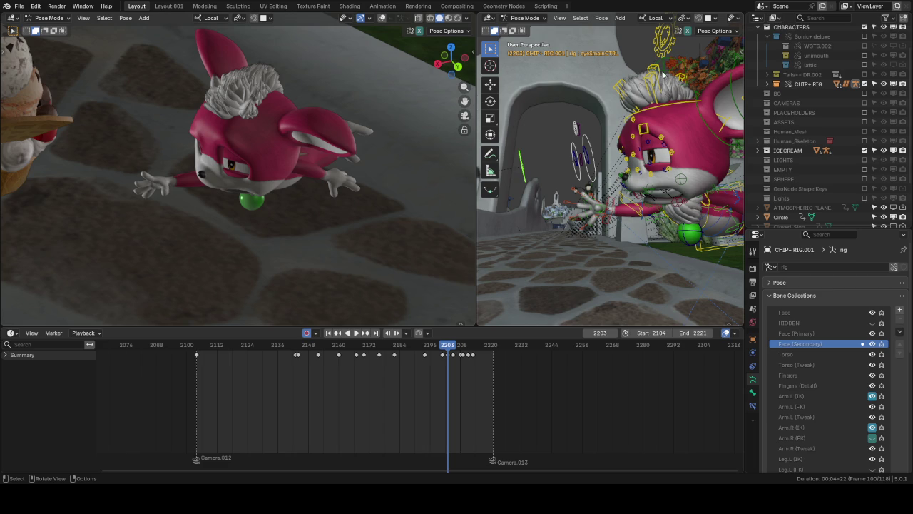
Step: Try moving the small eye control and lower eyelid, undoing and cancelling both attempts
{"action": "key", "text": "g"}
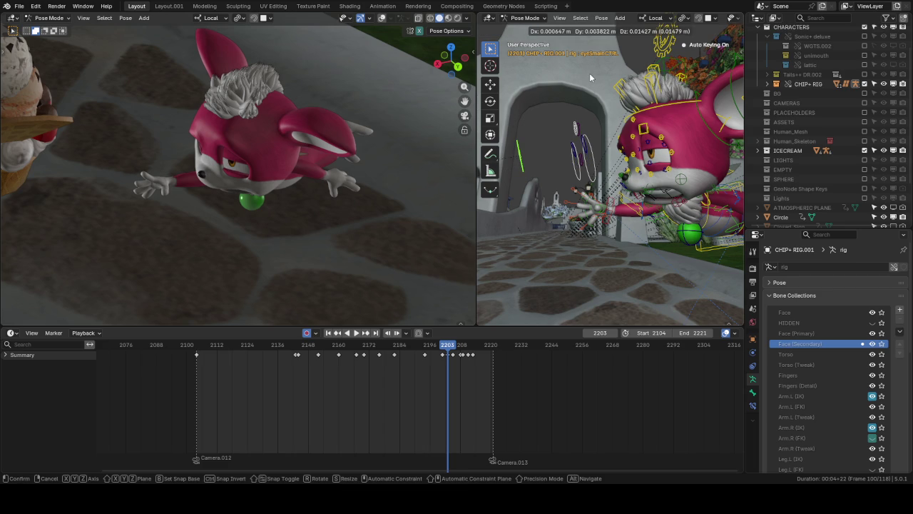
{"action": "left_click", "coordinate": [601, 81]}
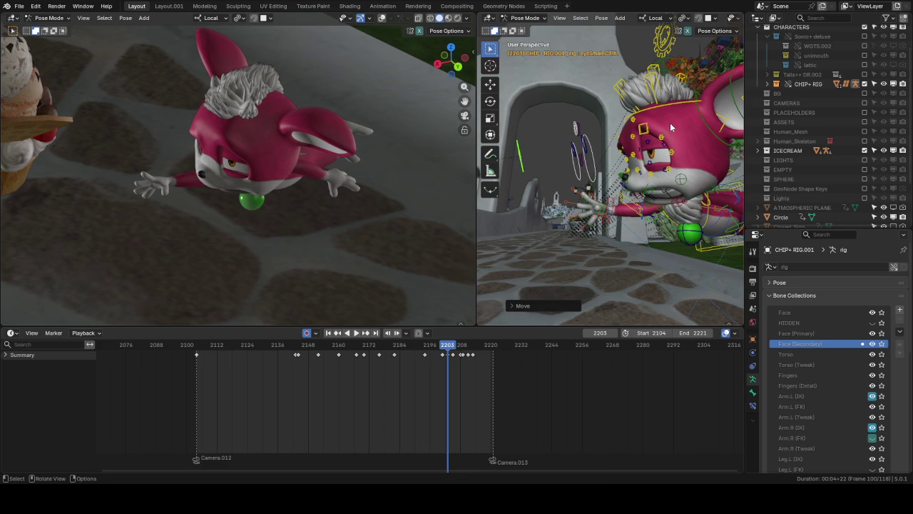
{"action": "key", "text": "ctrl+z"}
{"action": "left_click", "coordinate": [568, 164]}
{"action": "key", "text": "g"}
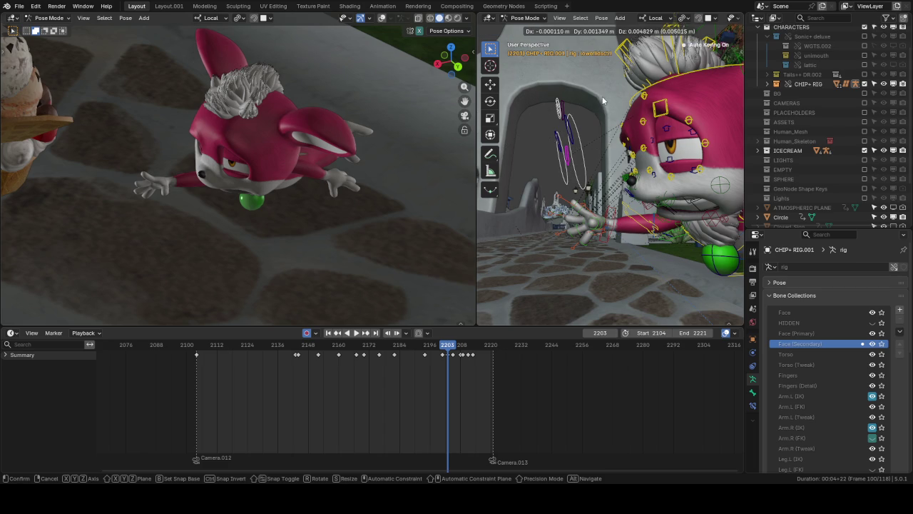
{"action": "right_click", "coordinate": [607, 103]}
Step: Reposition the upper eyelid control with two moves, cancelling a third attempt
{"action": "left_click", "coordinate": [581, 90]}
{"action": "key", "text": "g"}
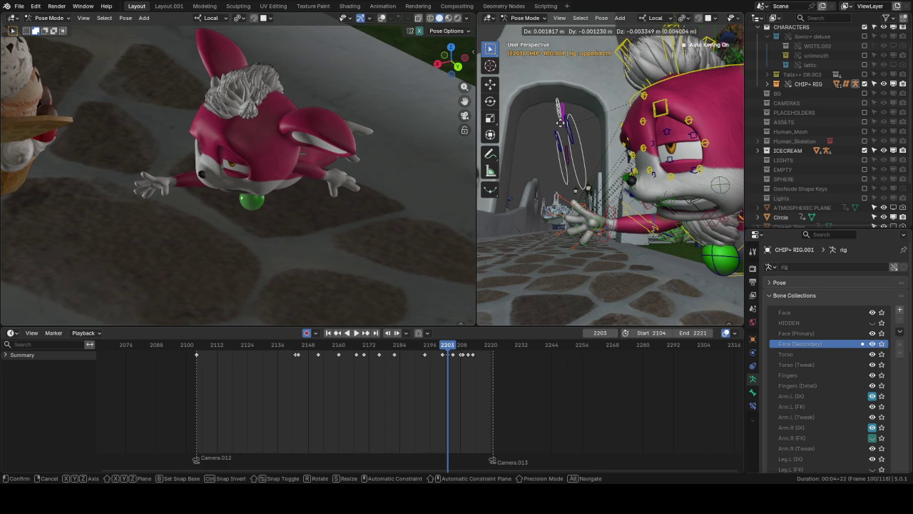
{"action": "left_click", "coordinate": [561, 126]}
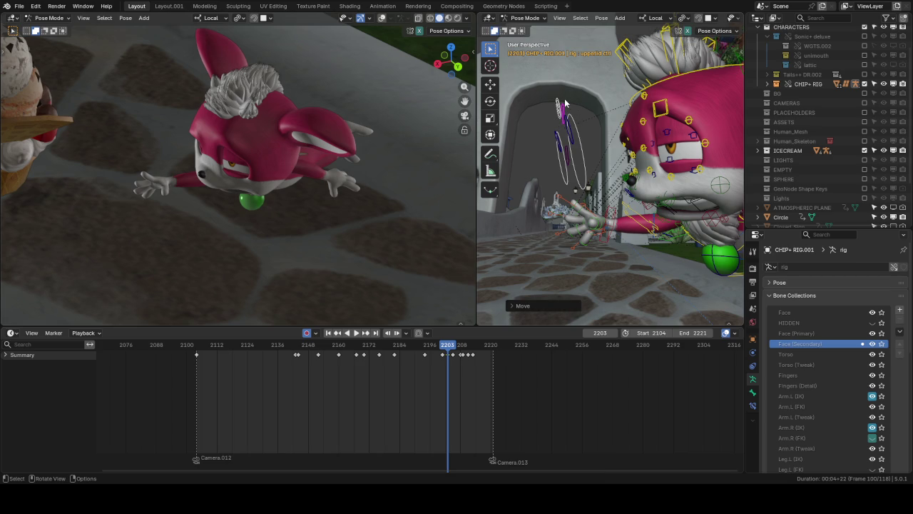
{"action": "key", "text": "g"}
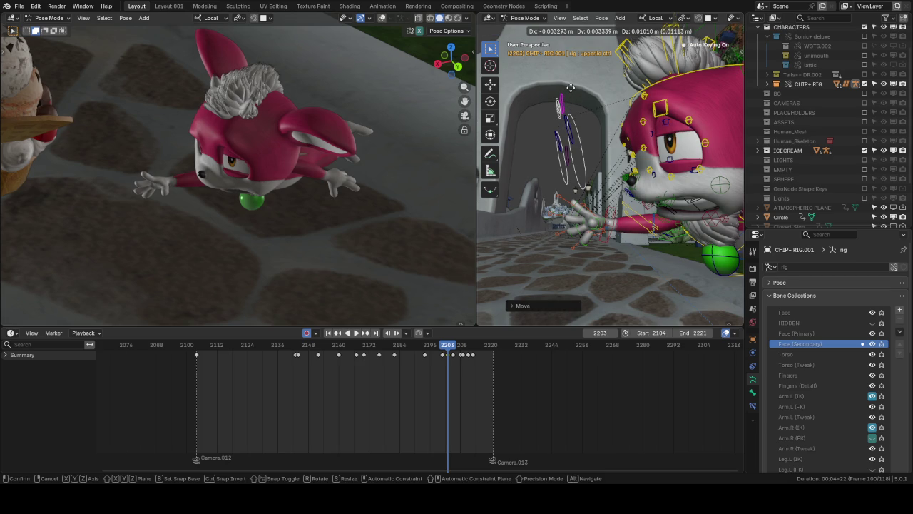
{"action": "left_click", "coordinate": [571, 87]}
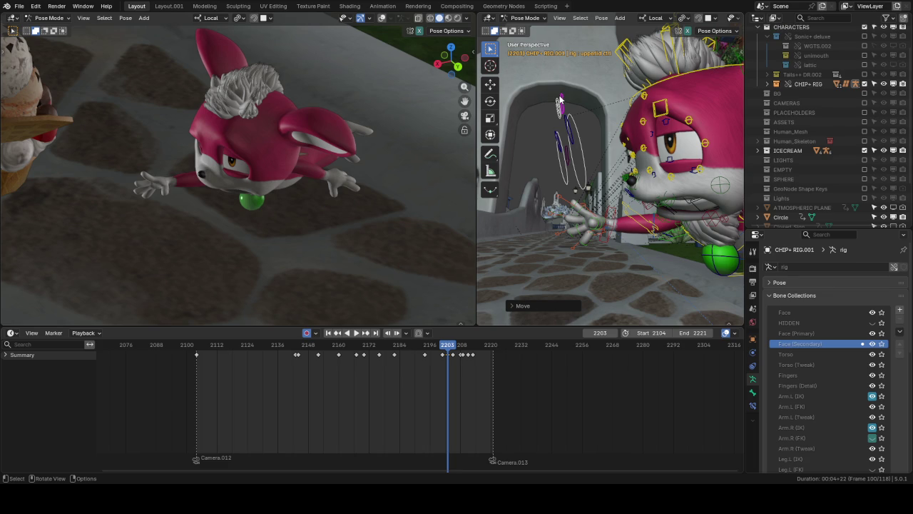
{"action": "key", "text": "g"}
{"action": "right_click", "coordinate": [529, 134]}
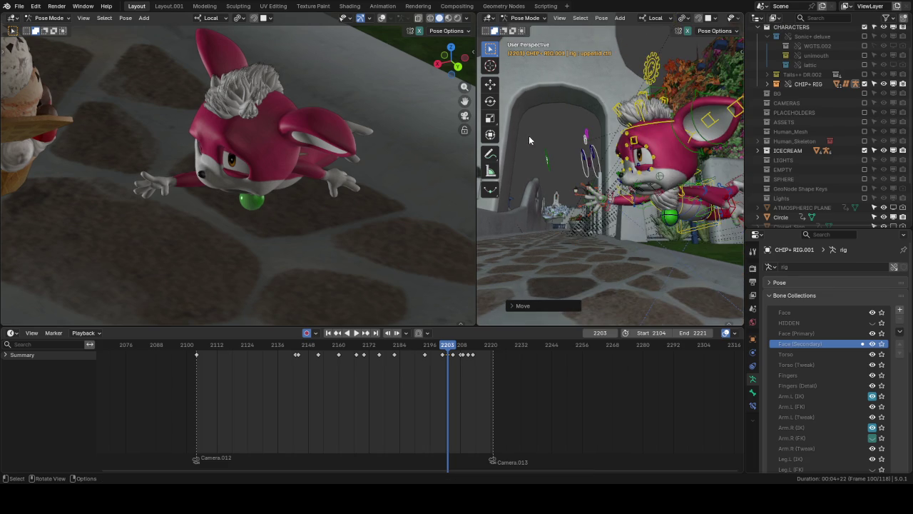
Step: Nudge the small eye control, lower eyelid and upper eyelid controls into new positions
{"action": "left_click", "coordinate": [543, 151]}
{"action": "key", "text": "g"}
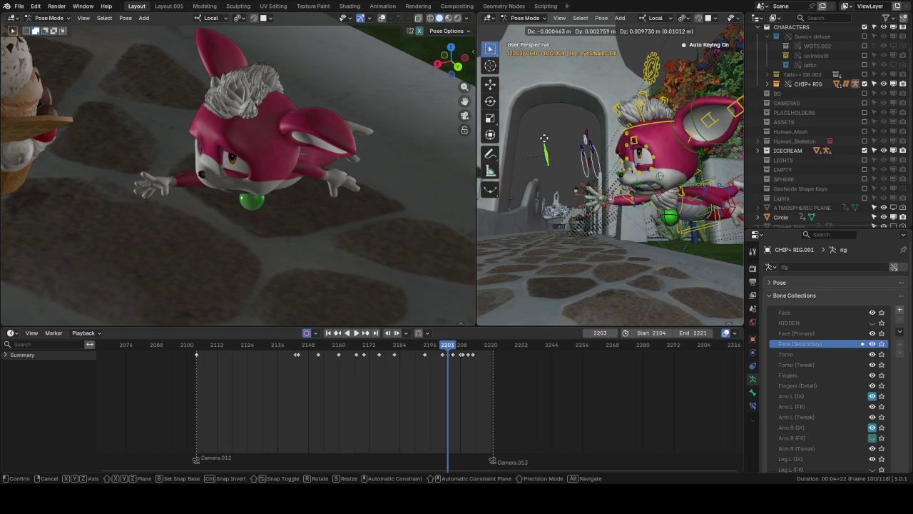
{"action": "left_click", "coordinate": [543, 143]}
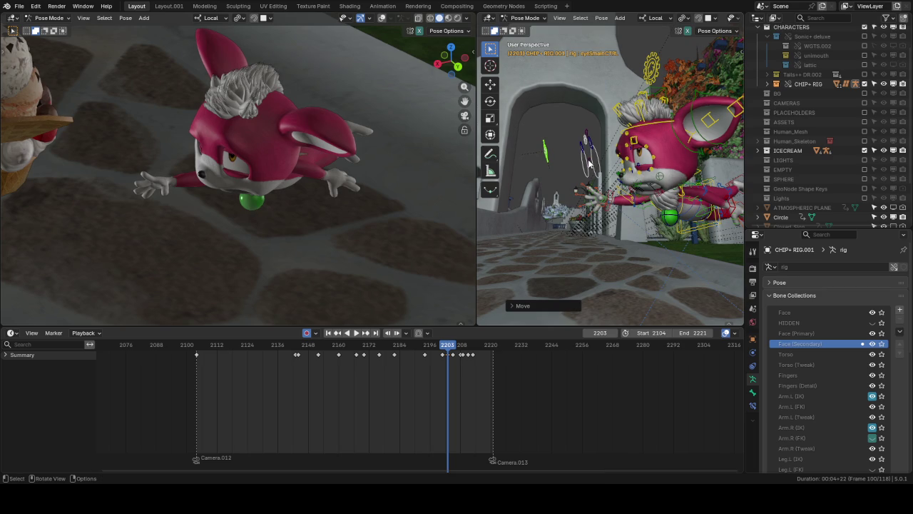
{"action": "left_click", "coordinate": [588, 163]}
{"action": "key", "text": "g"}
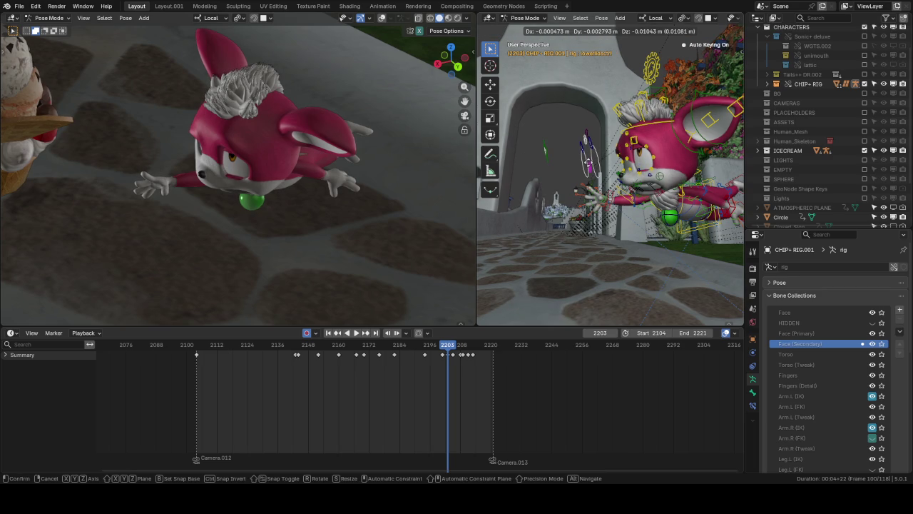
{"action": "left_click", "coordinate": [616, 165]}
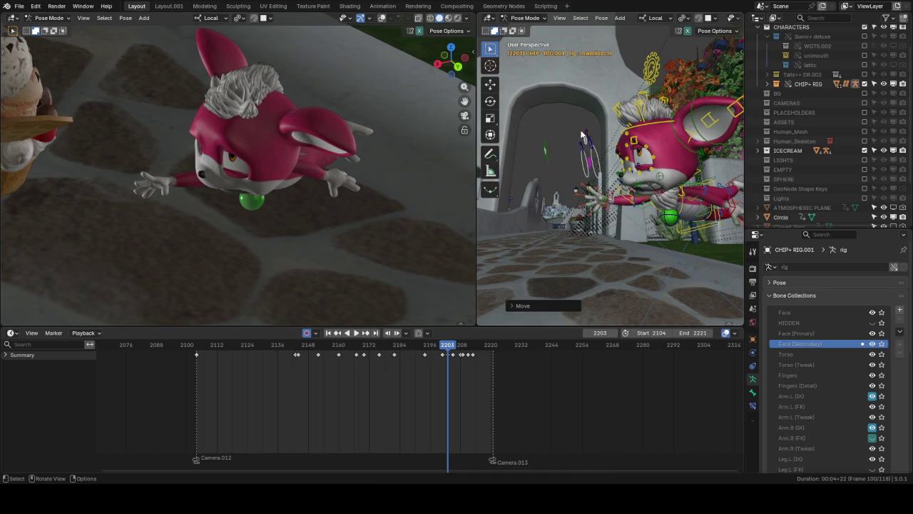
{"action": "left_click", "coordinate": [583, 133]}
{"action": "key", "text": "g"}
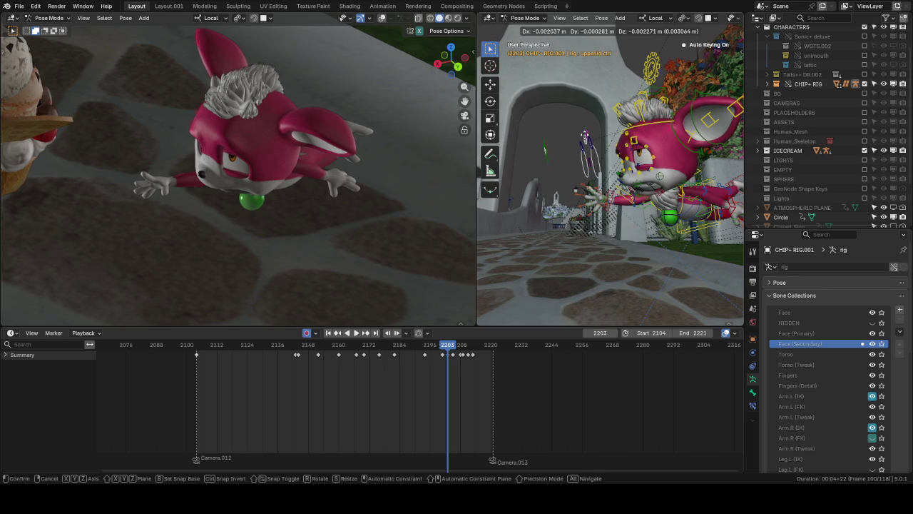
{"action": "left_click", "coordinate": [586, 138]}
Step: Move a lip control to a new position, then zoom and select the right ear control
{"action": "middle_click_drag", "start_coordinate": [587, 138], "coordinate": [642, 126]}
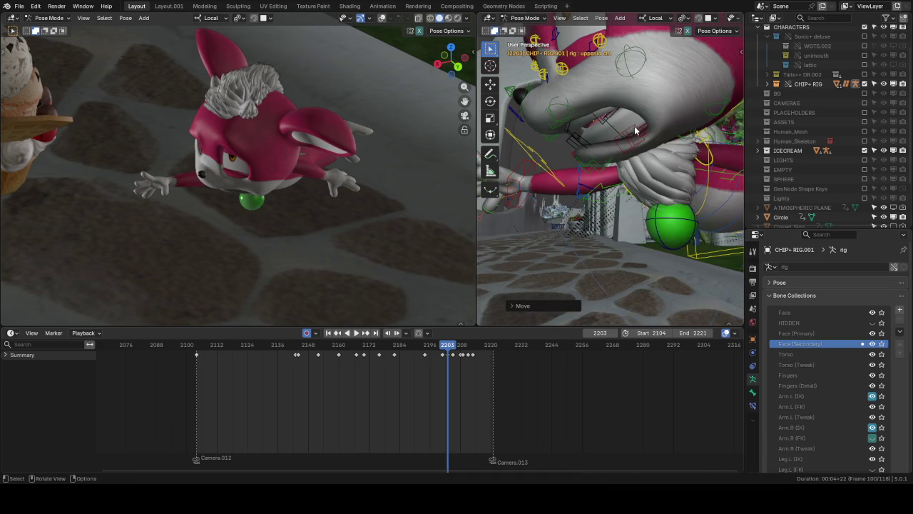
{"action": "left_click", "coordinate": [642, 127]}
{"action": "key", "text": "g"}
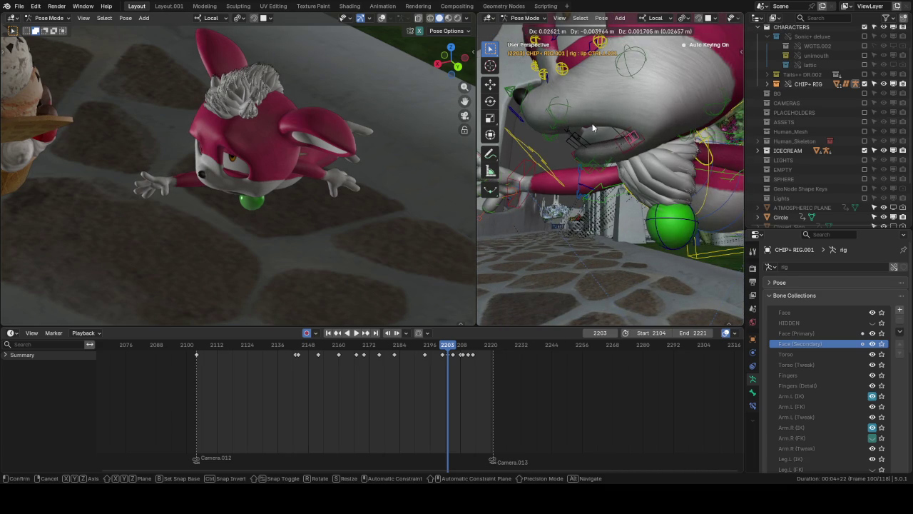
{"action": "left_click", "coordinate": [595, 127]}
{"action": "scroll", "coordinate": [499, 107], "scroll_direction": "down", "scroll_amount": 5}
{"action": "scroll", "coordinate": [548, 95], "scroll_direction": "up", "scroll_amount": 4}
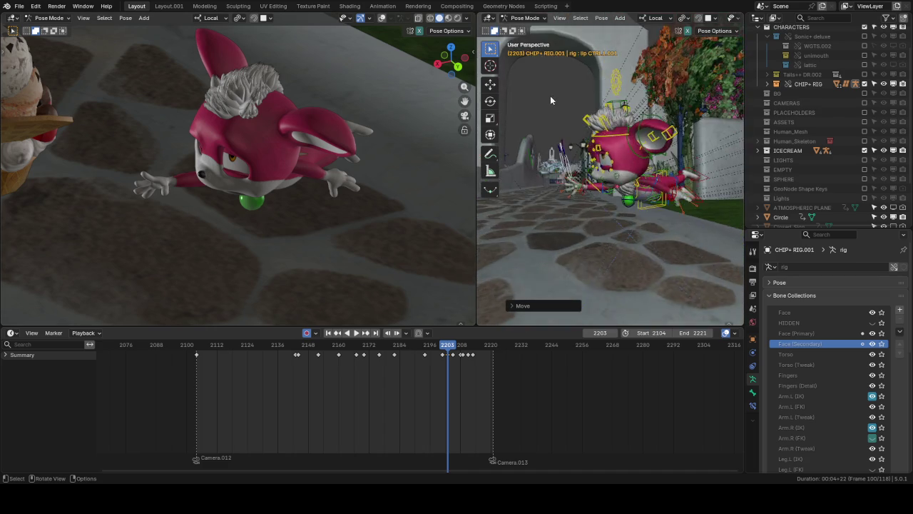
{"action": "scroll", "coordinate": [573, 114], "scroll_direction": "up", "scroll_amount": 5}
{"action": "scroll", "coordinate": [572, 114], "scroll_direction": "down", "scroll_amount": 5}
{"action": "scroll", "coordinate": [603, 133], "scroll_direction": "down", "scroll_amount": 1}
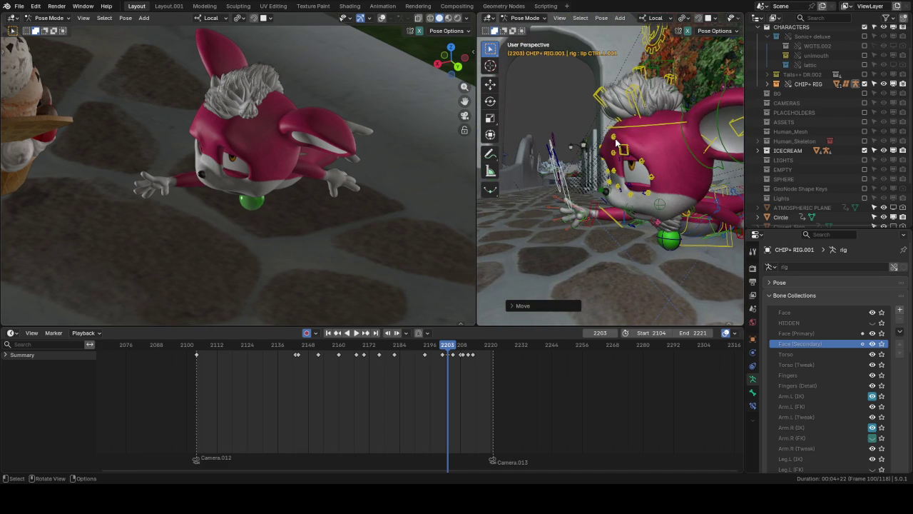
{"action": "left_click", "coordinate": [624, 146]}
{"action": "scroll", "coordinate": [625, 150], "scroll_direction": "down", "scroll_amount": 3}
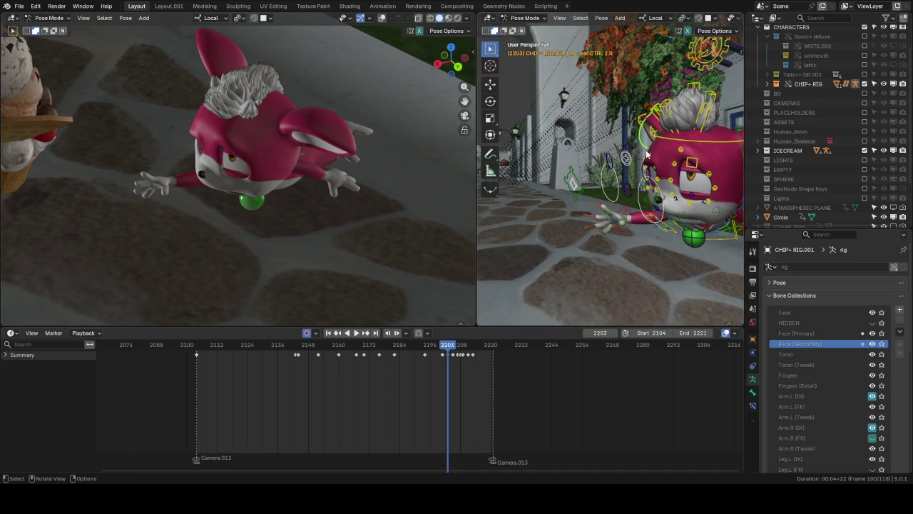
{"action": "scroll", "coordinate": [625, 152], "scroll_direction": "up", "scroll_amount": 3}
{"action": "scroll", "coordinate": [615, 158], "scroll_direction": "up", "scroll_amount": 2}
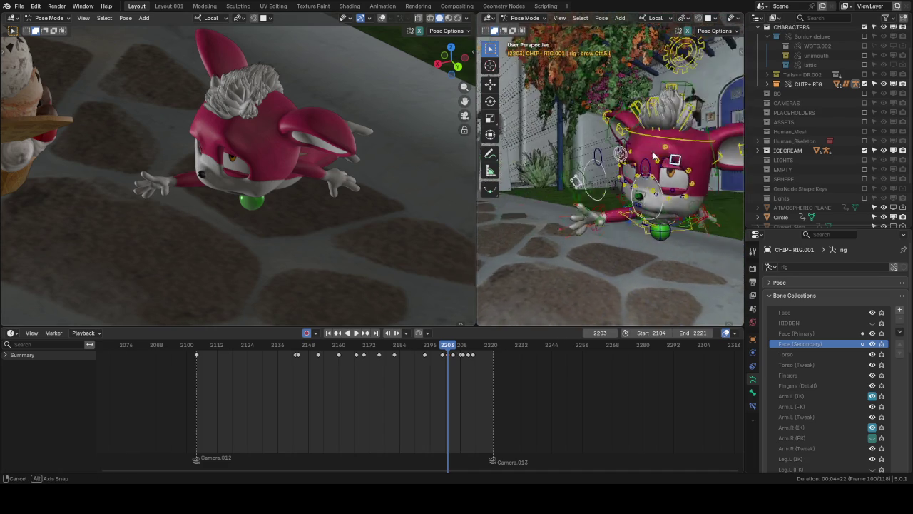
{"action": "scroll", "coordinate": [616, 157], "scroll_direction": "up", "scroll_amount": 2}
{"action": "scroll", "coordinate": [618, 157], "scroll_direction": "up", "scroll_amount": 2}
Step: Move the right brow control along its local Z axis
{"action": "left_click", "coordinate": [619, 155], "text": "shift"}
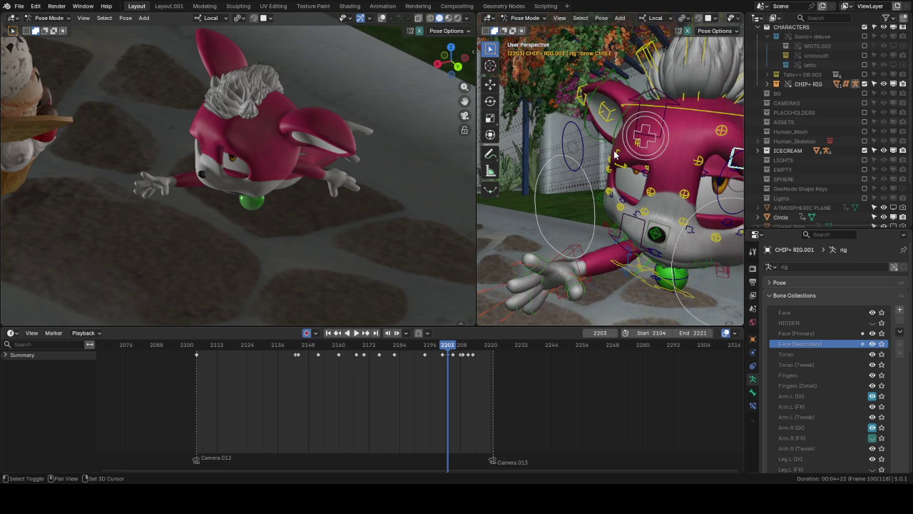
{"action": "left_click", "coordinate": [619, 157], "text": "shift"}
{"action": "key", "text": "g"}
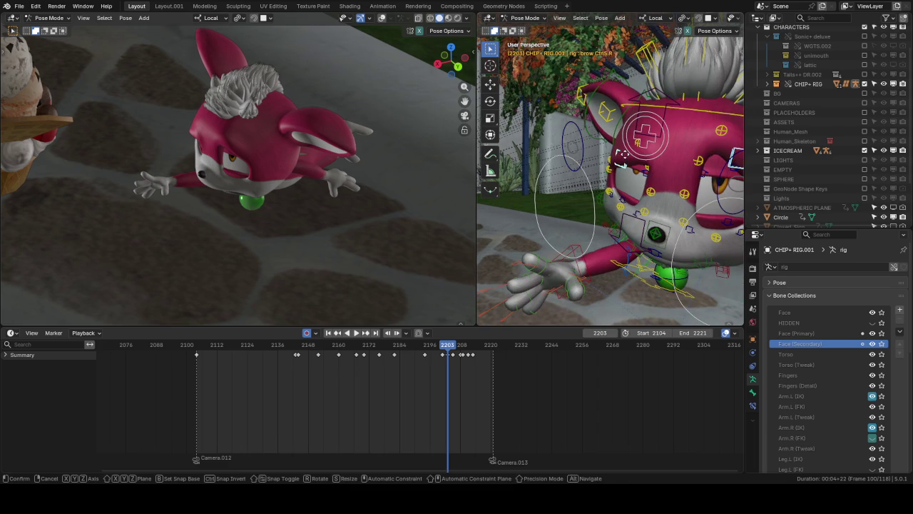
{"action": "key", "text": "z"}
{"action": "key", "text": "z"}
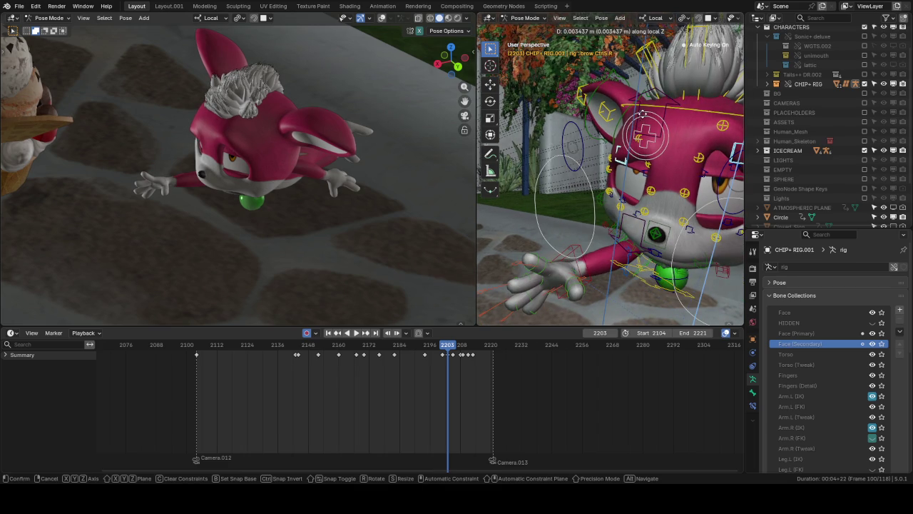
{"action": "left_click", "coordinate": [644, 116]}
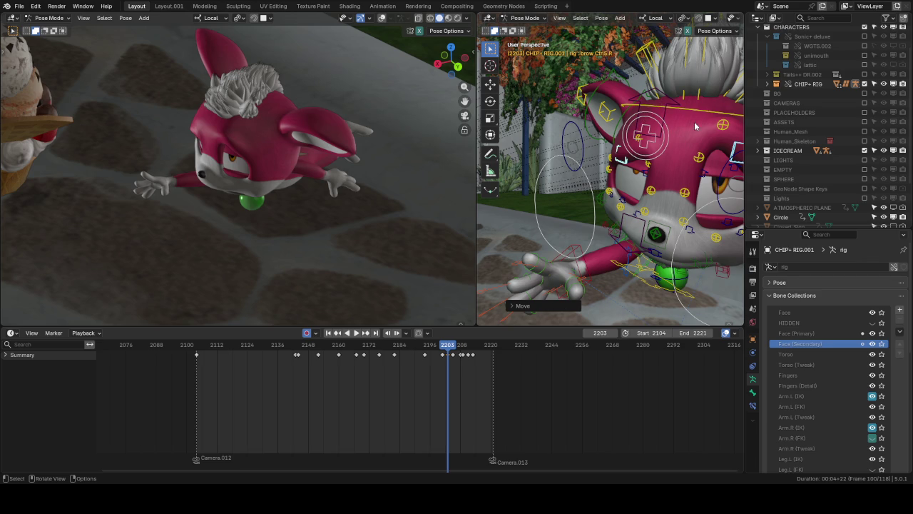
Step: Reset the round brow control's offset and shift it along local Z
{"action": "middle_click_drag", "start_coordinate": [694, 126], "coordinate": [662, 128]}
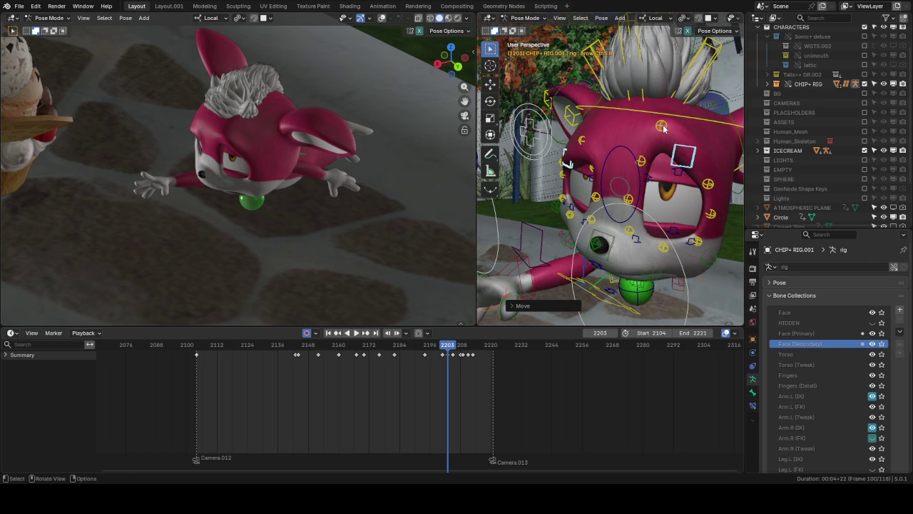
{"action": "left_click", "coordinate": [675, 129]}
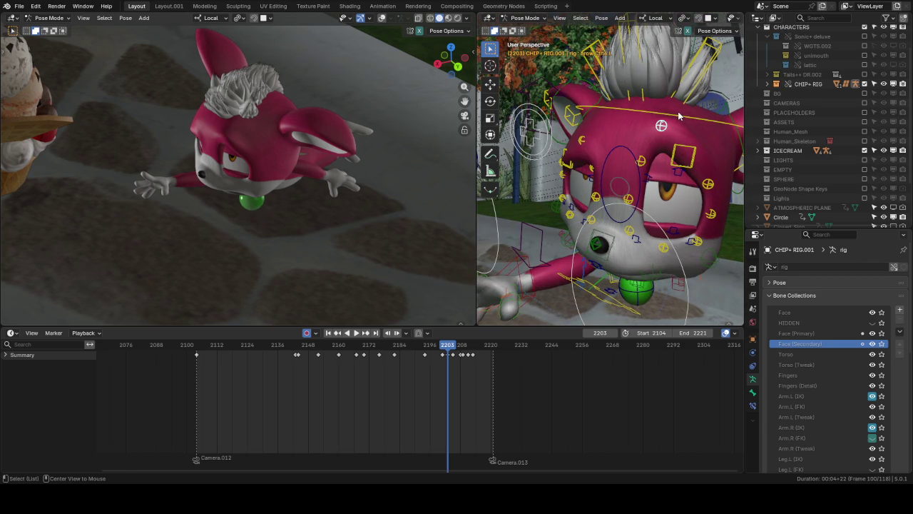
{"action": "key", "text": "alt+g"}
{"action": "key", "text": "g"}
{"action": "key", "text": "z"}
{"action": "left_click", "coordinate": [691, 153]}
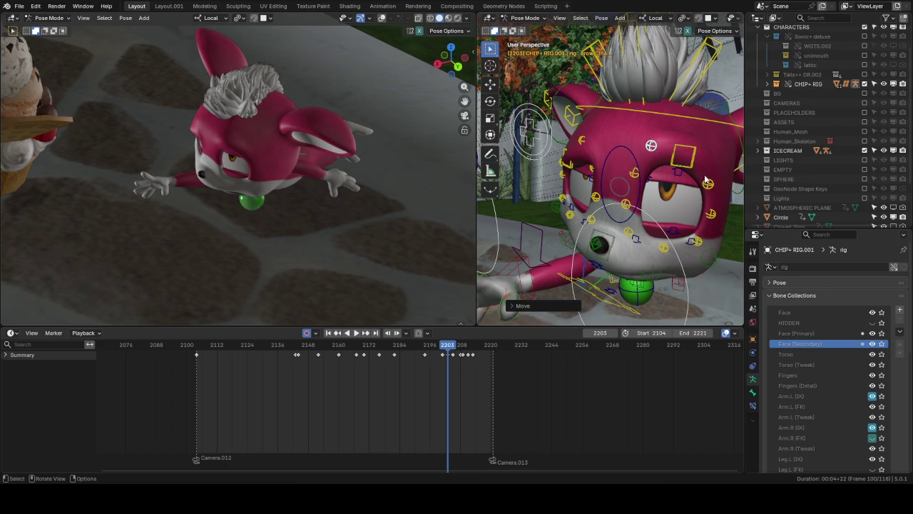
{"action": "key", "text": "g"}
{"action": "key", "text": "z"}
{"action": "right_click", "coordinate": [708, 184]}
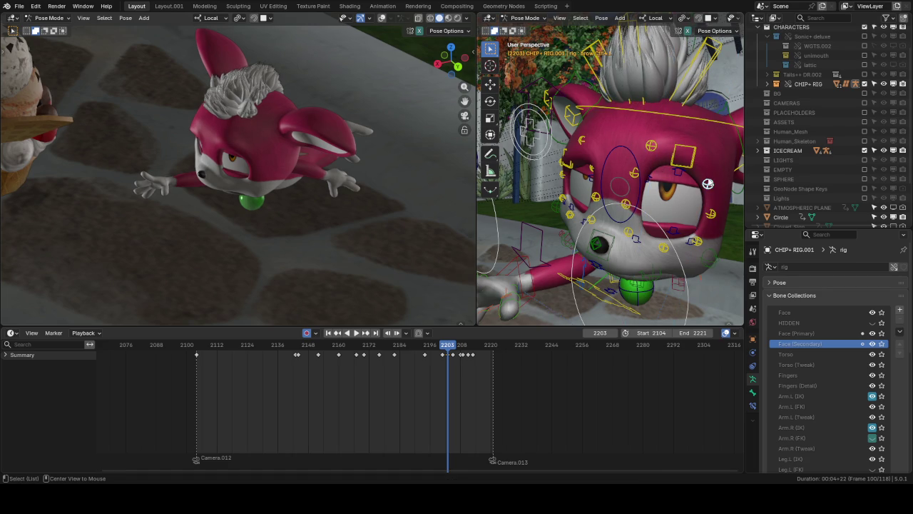
{"action": "key", "text": "g"}
{"action": "key", "text": "z"}
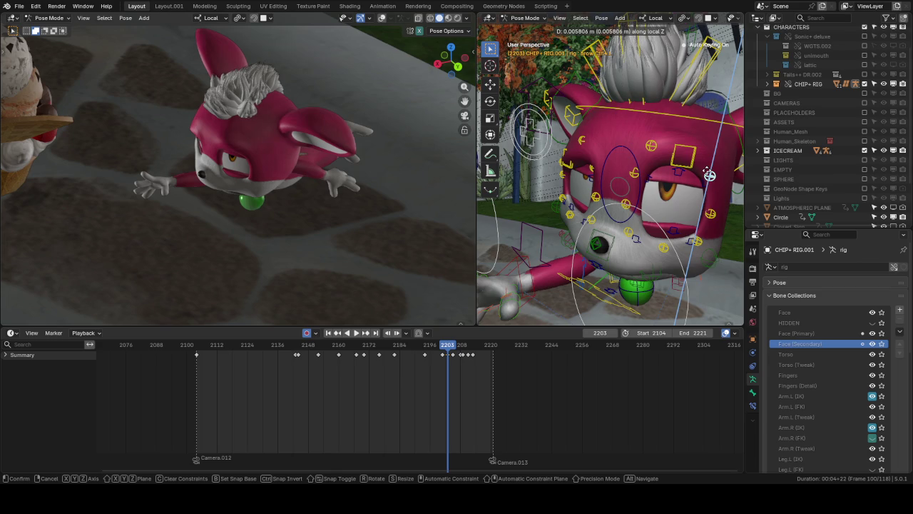
{"action": "left_click", "coordinate": [708, 178]}
Step: Reset the head-top control's offset and adjust the brow control along local Z
{"action": "mouse_move", "coordinate": [695, 178]}
{"action": "middle_mouse_down"}
{"action": "mouse_move", "coordinate": [635, 147]}
{"action": "mouse_move", "coordinate": [634, 160]}
{"action": "middle_mouse_up"}
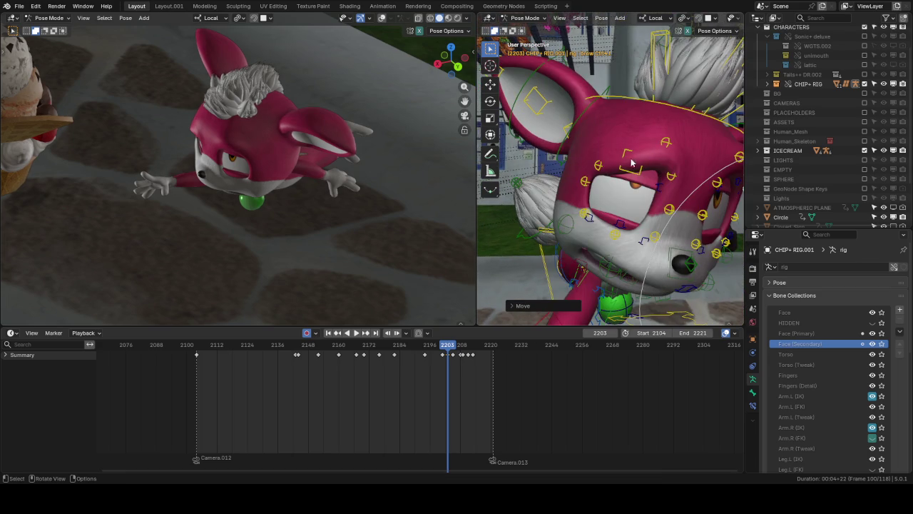
{"action": "left_click", "coordinate": [667, 143]}
{"action": "key", "text": "alt+g"}
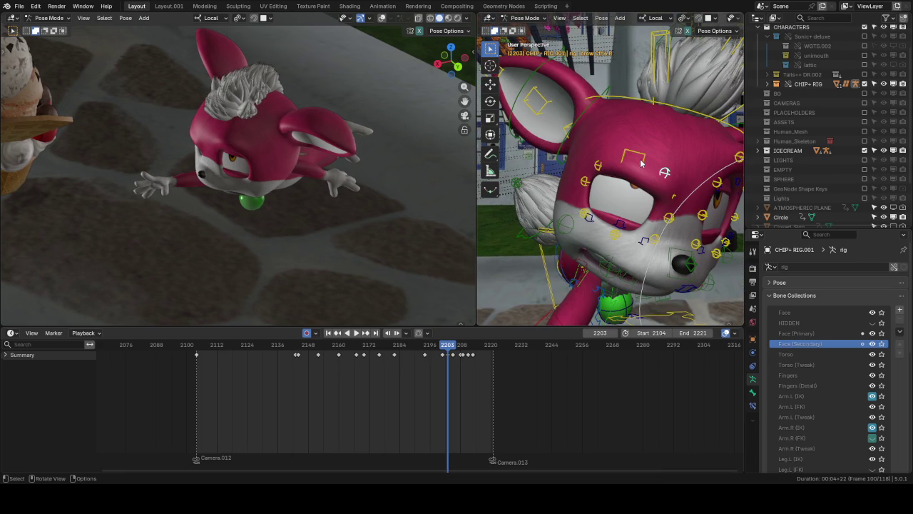
{"action": "middle_click_drag", "start_coordinate": [640, 163], "coordinate": [637, 140]}
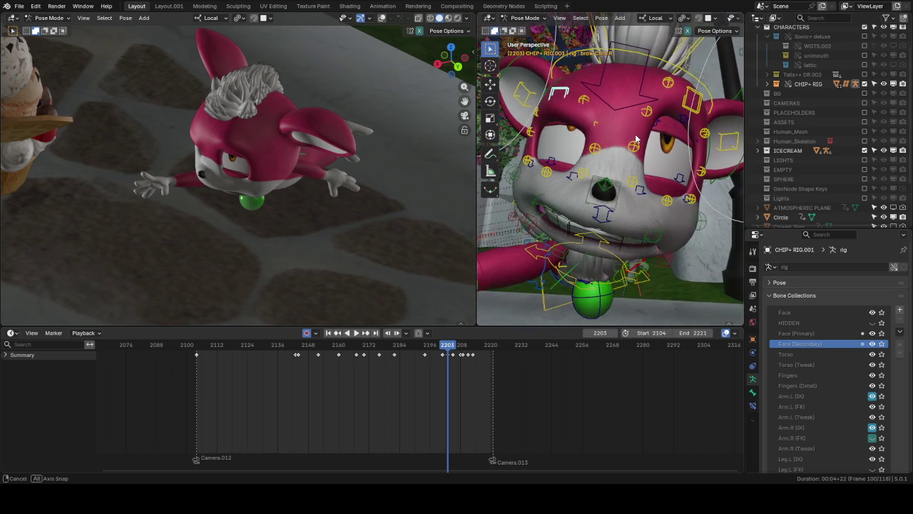
{"action": "key", "text": "g"}
{"action": "key", "text": "z"}
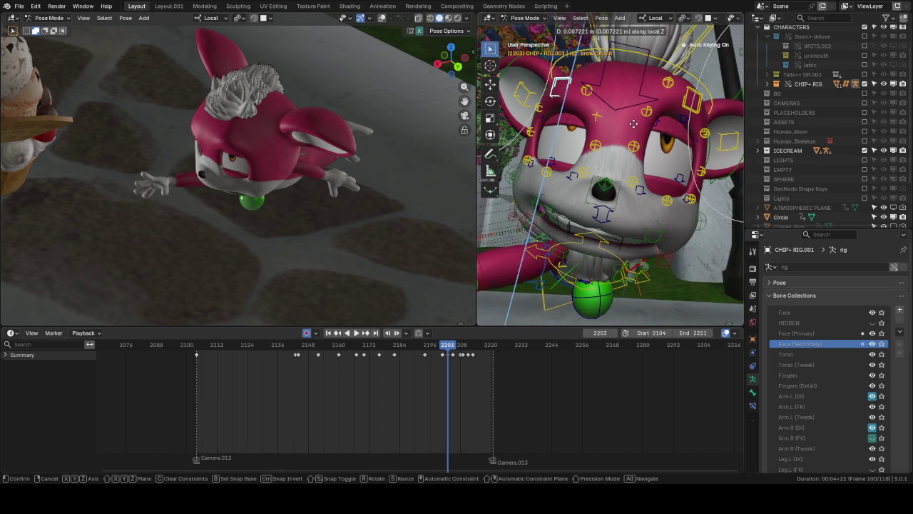
{"action": "left_click", "coordinate": [634, 124]}
{"action": "middle_click_drag", "start_coordinate": [634, 124], "coordinate": [632, 127]}
{"action": "key", "text": "g"}
{"action": "key", "text": "z"}
{"action": "right_click", "coordinate": [585, 127]}
{"action": "left_click", "coordinate": [584, 119]}
Step: Move the round brow control along its local Z axis
{"action": "key", "text": "g"}
{"action": "key", "text": "z"}
{"action": "left_click", "coordinate": [585, 123]}
Step: Orbit the right viewport around to Chip's outstretched right hand
{"action": "middle_click_drag", "start_coordinate": [629, 129], "coordinate": [621, 133]}
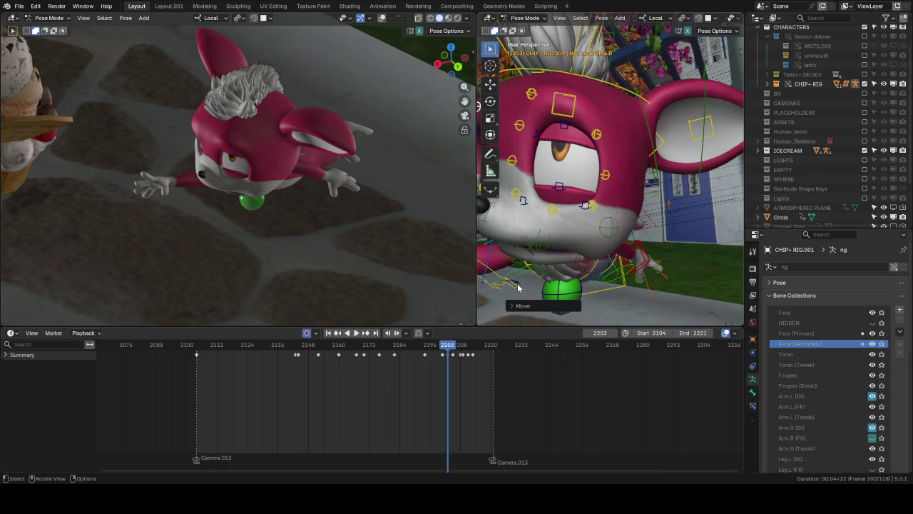
{"action": "mouse_move", "coordinate": [448, 345]}
{"action": "left_mouse_down"}
{"action": "mouse_move", "coordinate": [441, 347]}
{"action": "mouse_move", "coordinate": [450, 348]}
{"action": "mouse_move", "coordinate": [448, 337]}
{"action": "left_mouse_up"}
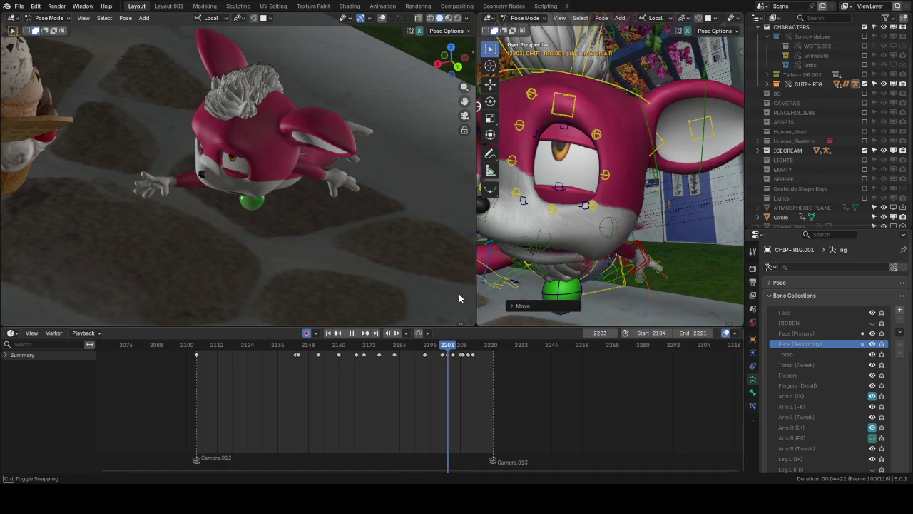
{"action": "middle_click_drag", "start_coordinate": [607, 179], "coordinate": [633, 144]}
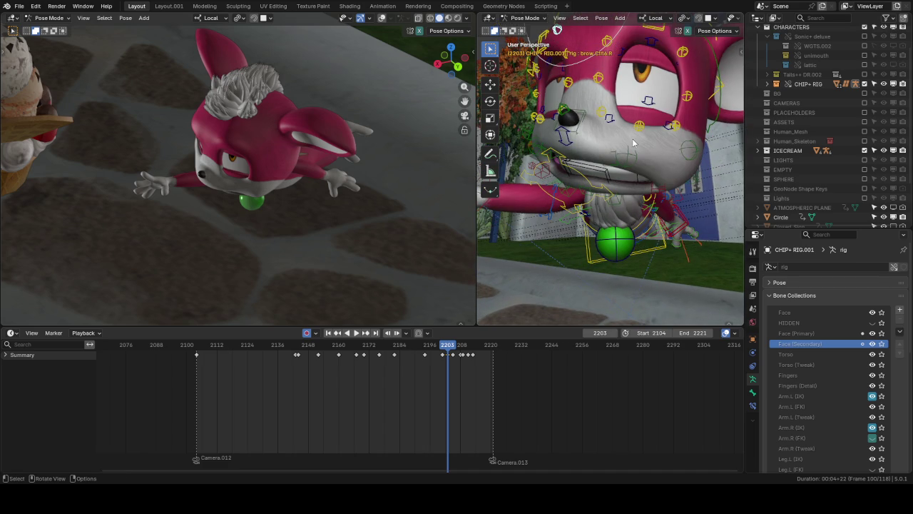
{"action": "mouse_move", "coordinate": [597, 133]}
{"action": "middle_mouse_down"}
{"action": "mouse_move", "coordinate": [689, 154]}
{"action": "mouse_move", "coordinate": [665, 156]}
{"action": "middle_mouse_up"}
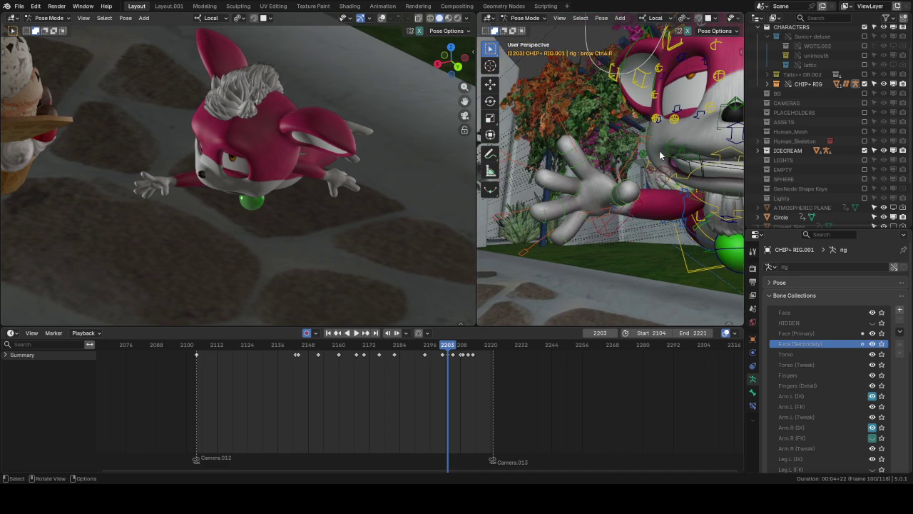
Step: Bend the right thumb's base bone (thumb.01.R) around its local X axis
{"action": "left_click", "coordinate": [582, 186]}
{"action": "scroll", "coordinate": [582, 186], "scroll_direction": "up", "scroll_amount": 5}
{"action": "scroll", "coordinate": [592, 171], "scroll_direction": "down", "scroll_amount": 2}
{"action": "middle_click_drag", "start_coordinate": [601, 153], "coordinate": [544, 185]}
{"action": "scroll", "coordinate": [545, 178], "scroll_direction": "down", "scroll_amount": 3}
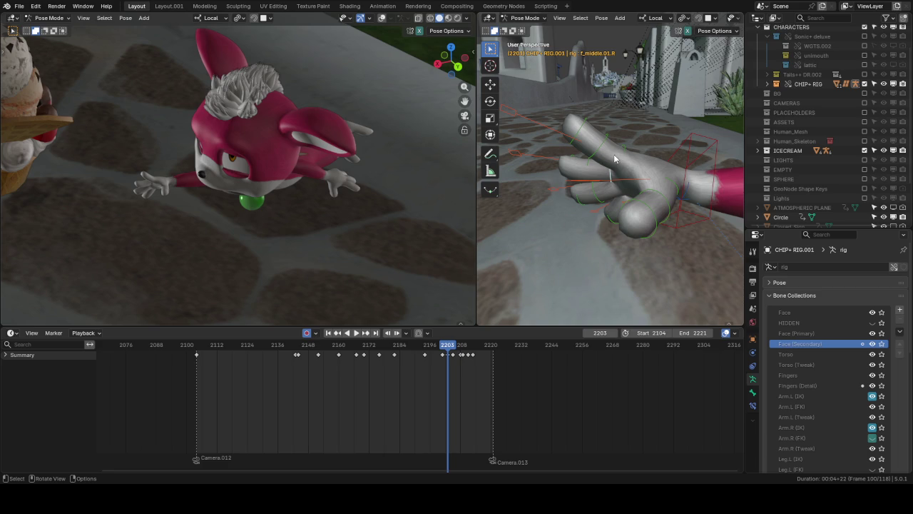
{"action": "mouse_move", "coordinate": [611, 194]}
{"action": "middle_mouse_down"}
{"action": "mouse_move", "coordinate": [630, 180]}
{"action": "mouse_move", "coordinate": [688, 199]}
{"action": "mouse_move", "coordinate": [680, 151]}
{"action": "mouse_move", "coordinate": [662, 163]}
{"action": "mouse_move", "coordinate": [677, 186]}
{"action": "middle_mouse_up"}
{"action": "left_click", "coordinate": [631, 207], "text": "shift"}
{"action": "left_click", "coordinate": [698, 127], "text": "shift"}
{"action": "key", "text": "r"}
{"action": "key", "text": "x"}
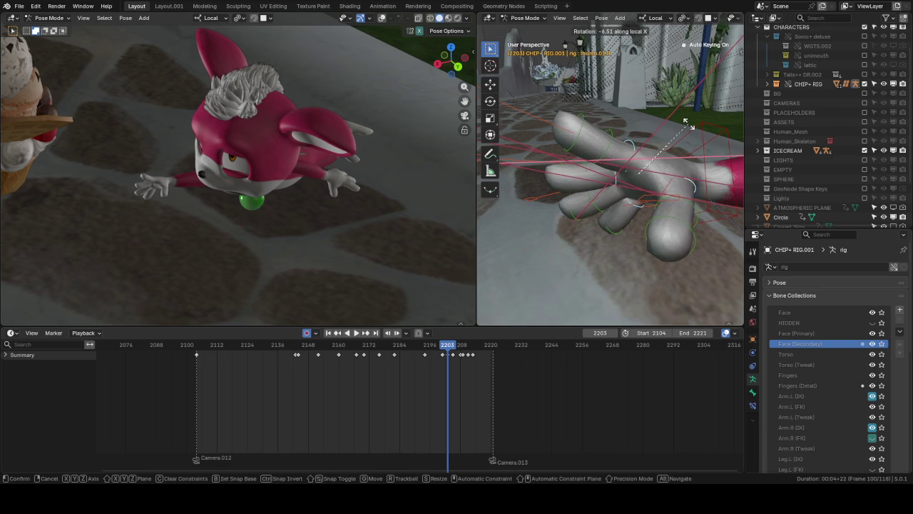
{"action": "left_click", "coordinate": [688, 127]}
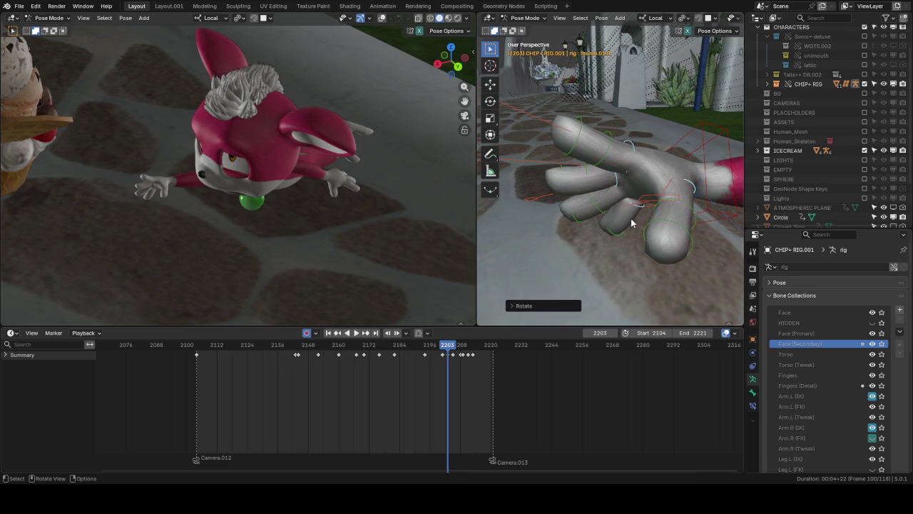
Step: Curl the right index finger's middle bone (f_index.02.R) around local X
{"action": "left_click", "coordinate": [597, 206], "text": "shift"}
{"action": "left_click", "coordinate": [610, 152], "text": "shift"}
{"action": "middle_click_drag", "start_coordinate": [607, 149], "coordinate": [641, 100]}
{"action": "key", "text": "r"}
{"action": "key", "text": "x"}
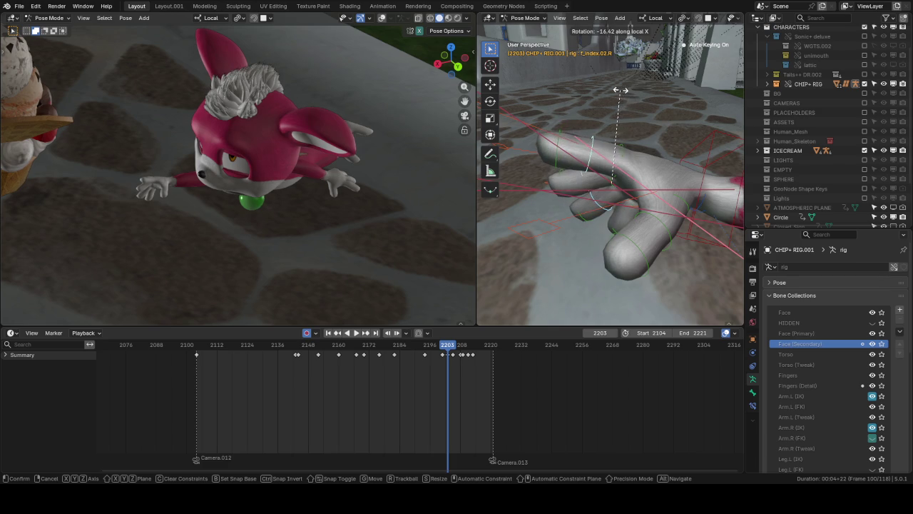
{"action": "left_click", "coordinate": [615, 90]}
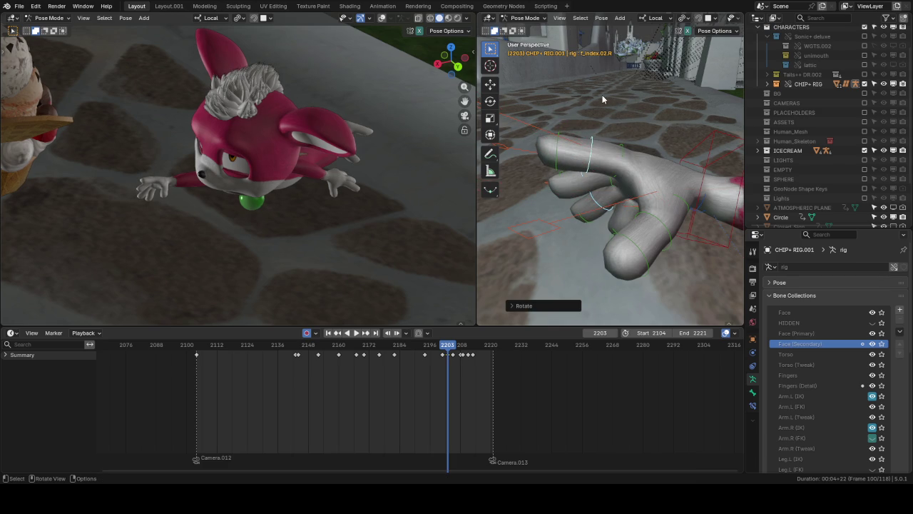
Step: Rotate the right thumb's second bone (thumb.02.R) around its local Z axis
{"action": "mouse_move", "coordinate": [602, 95]}
{"action": "middle_mouse_down"}
{"action": "mouse_move", "coordinate": [625, 72]}
{"action": "mouse_move", "coordinate": [620, 110]}
{"action": "middle_mouse_up"}
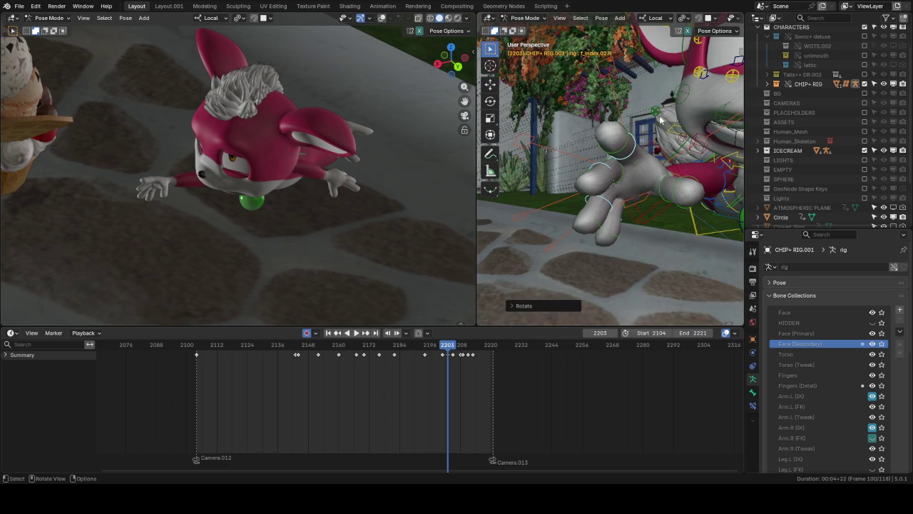
{"action": "middle_click_drag", "start_coordinate": [659, 113], "coordinate": [647, 215]}
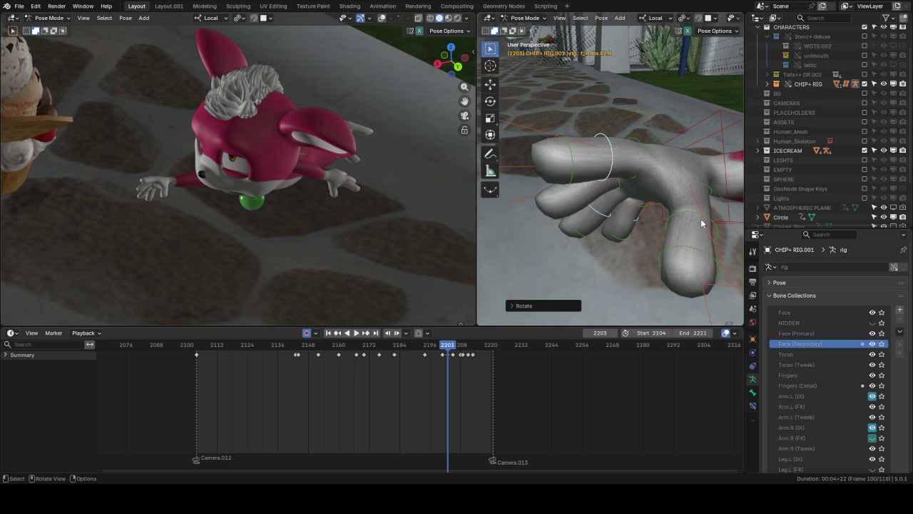
{"action": "left_click", "coordinate": [694, 228]}
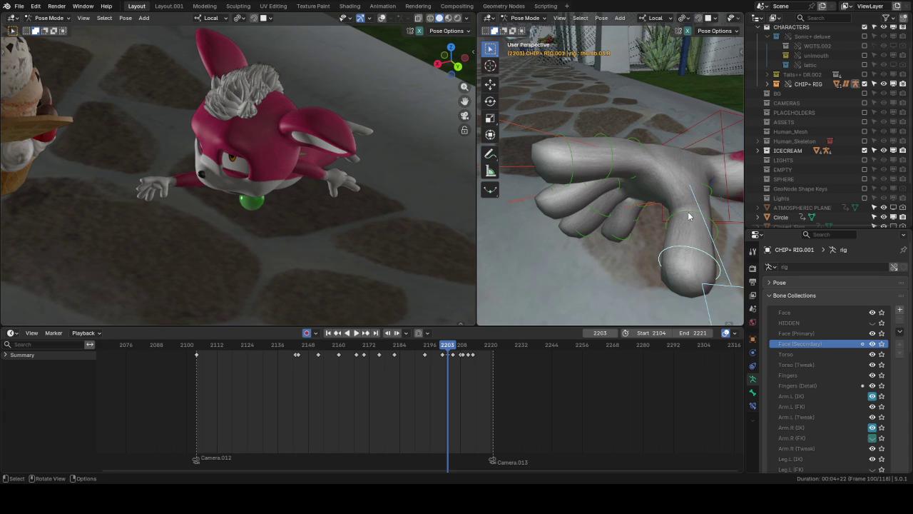
{"action": "left_click", "coordinate": [696, 217], "text": "shift"}
{"action": "middle_click_drag", "start_coordinate": [704, 171], "coordinate": [713, 199]}
{"action": "key", "text": "r"}
{"action": "key", "text": "z"}
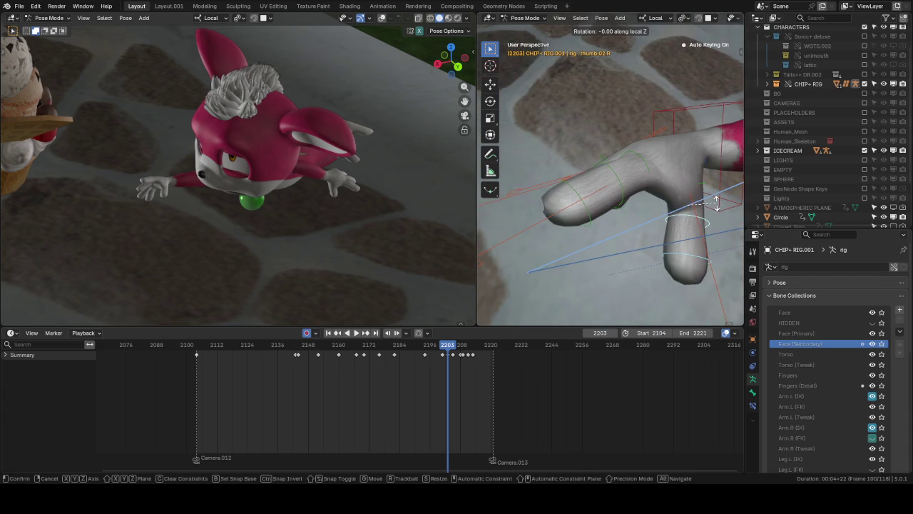
{"action": "left_click", "coordinate": [684, 169]}
{"action": "mouse_move", "coordinate": [683, 170]}
{"action": "middle_mouse_down"}
{"action": "mouse_move", "coordinate": [668, 125]}
{"action": "mouse_move", "coordinate": [673, 108]}
{"action": "middle_mouse_up"}
{"action": "left_click", "coordinate": [679, 127]}
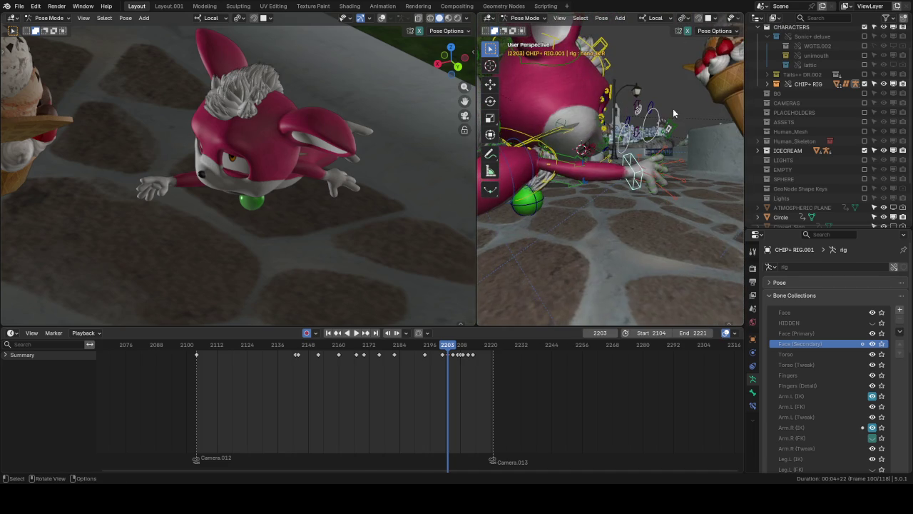
Step: Nudge the hand_ik.R control to reposition Chip's outstretched right hand at frame 2203, leaving its rotation unchanged
{"action": "key", "text": "g"}
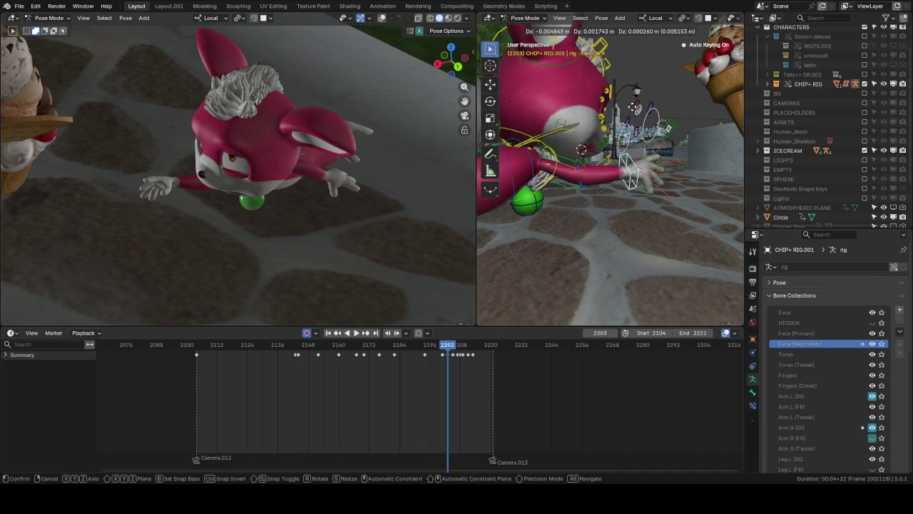
{"action": "left_click", "coordinate": [629, 105]}
{"action": "middle_click_drag", "start_coordinate": [629, 105], "coordinate": [646, 113]}
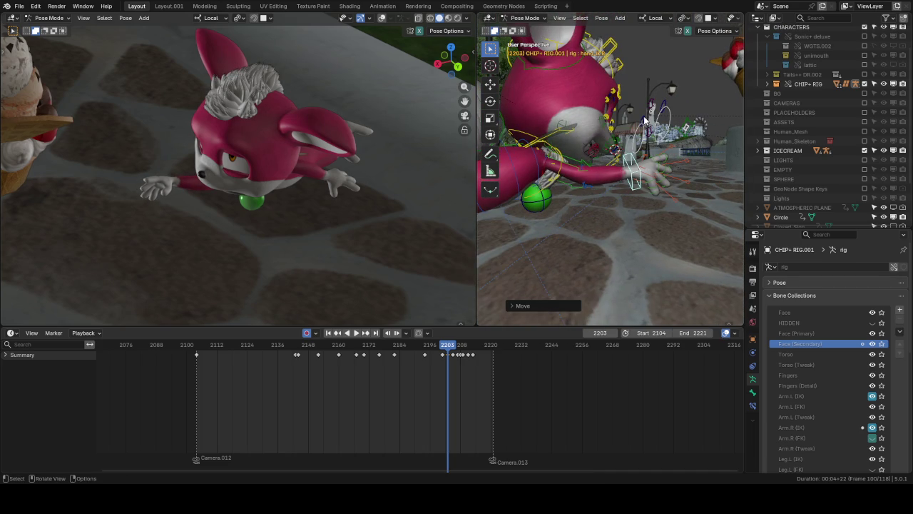
{"action": "key", "text": "r"}
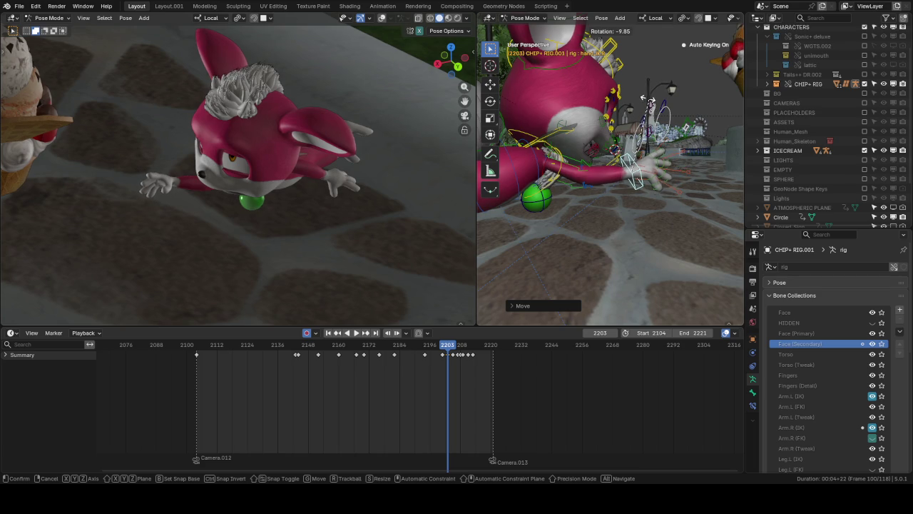
{"action": "key", "text": "Escape"}
{"action": "key", "text": "r"}
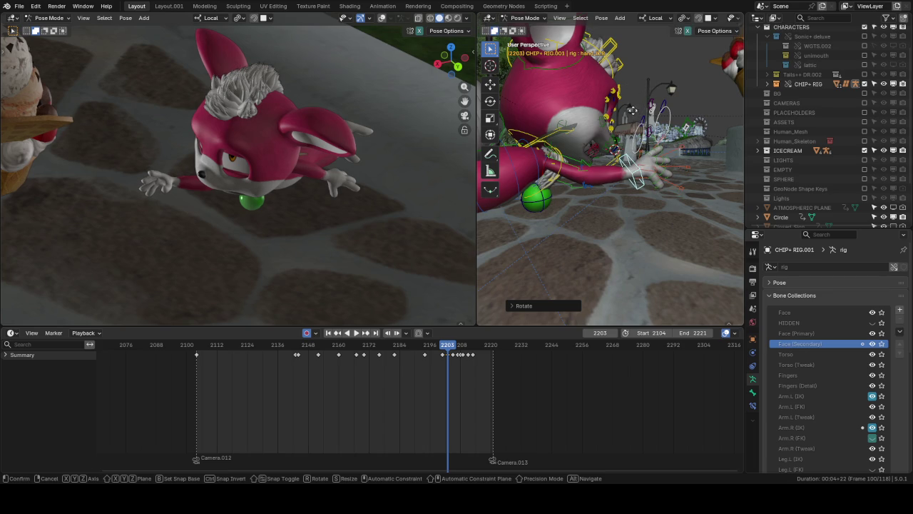
{"action": "key", "text": "Escape"}
{"action": "mouse_move", "coordinate": [606, 140]}
{"action": "middle_mouse_down"}
{"action": "mouse_move", "coordinate": [582, 141]}
{"action": "mouse_move", "coordinate": [551, 164]}
{"action": "mouse_move", "coordinate": [619, 173]}
{"action": "middle_mouse_up"}
{"action": "scroll", "coordinate": [551, 164], "scroll_direction": "up", "scroll_amount": 5}
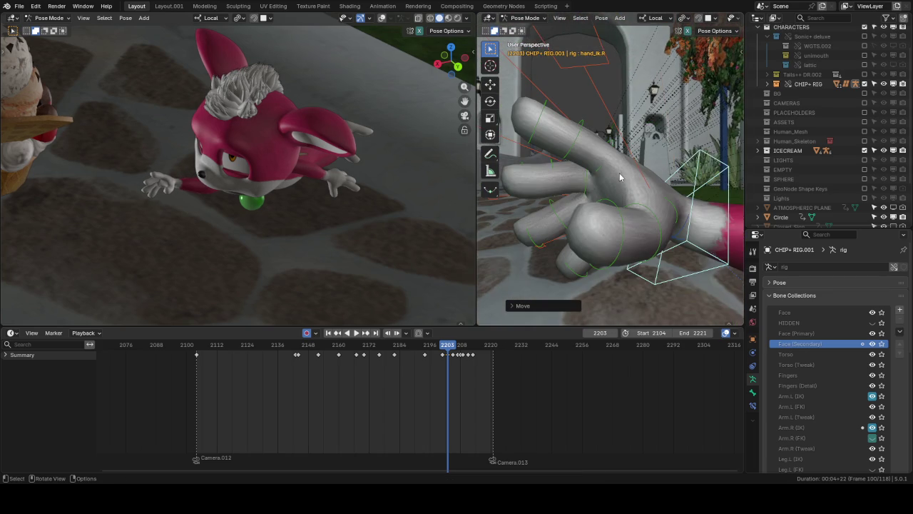
Step: Bend the right pinky's second bone along its local X axis
{"action": "left_click", "coordinate": [552, 174]}
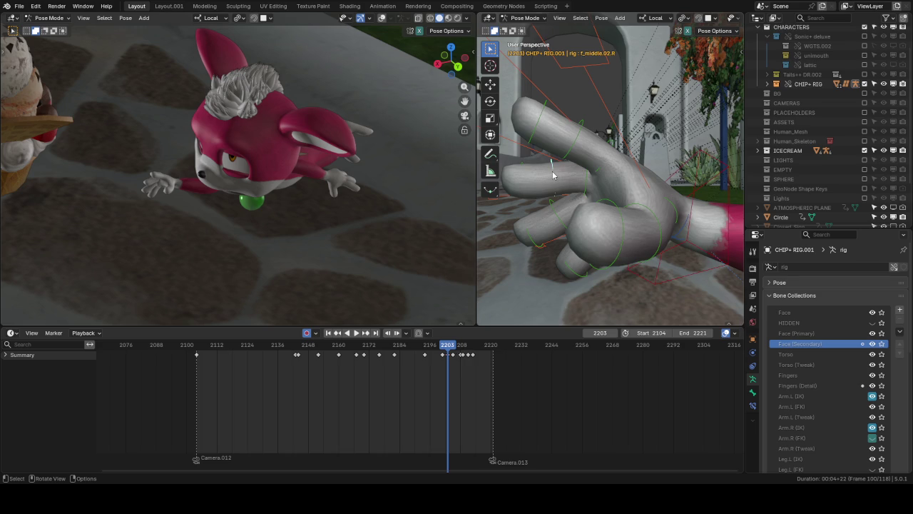
{"action": "middle_click_drag", "start_coordinate": [552, 171], "coordinate": [622, 183]}
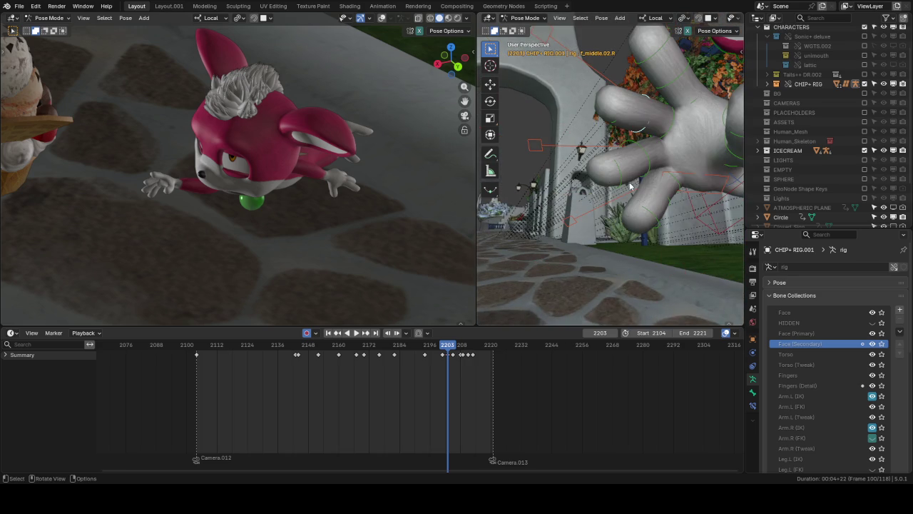
{"action": "left_click", "coordinate": [665, 193]}
{"action": "middle_click_drag", "start_coordinate": [668, 119], "coordinate": [669, 101]}
{"action": "key", "text": "r"}
{"action": "key", "text": "z"}
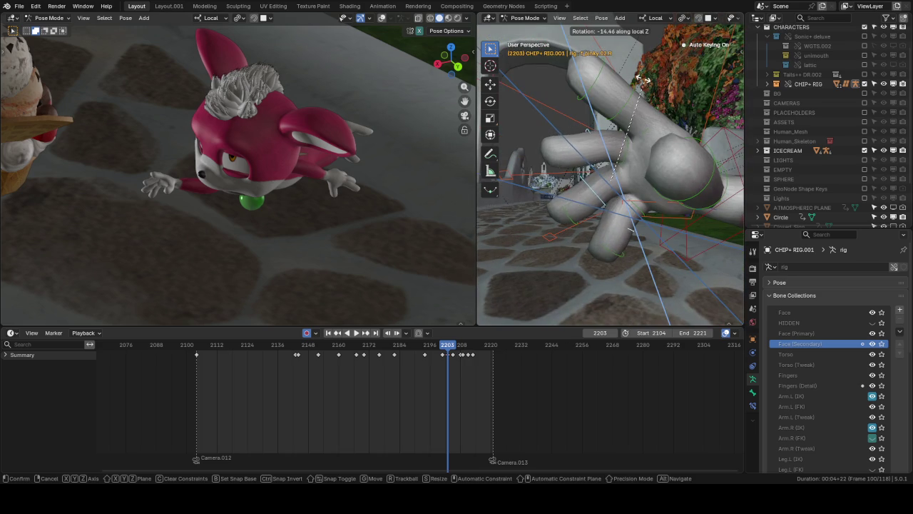
{"action": "key", "text": "x"}
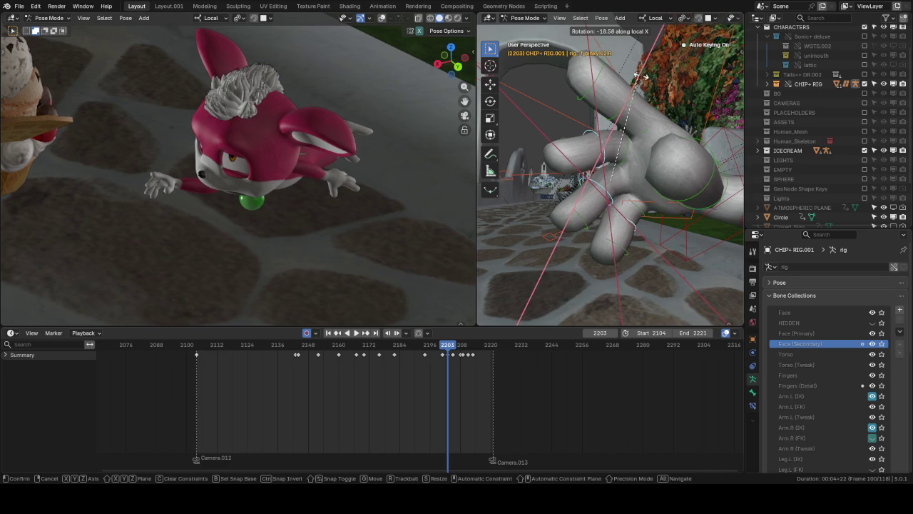
{"action": "left_click", "coordinate": [641, 78]}
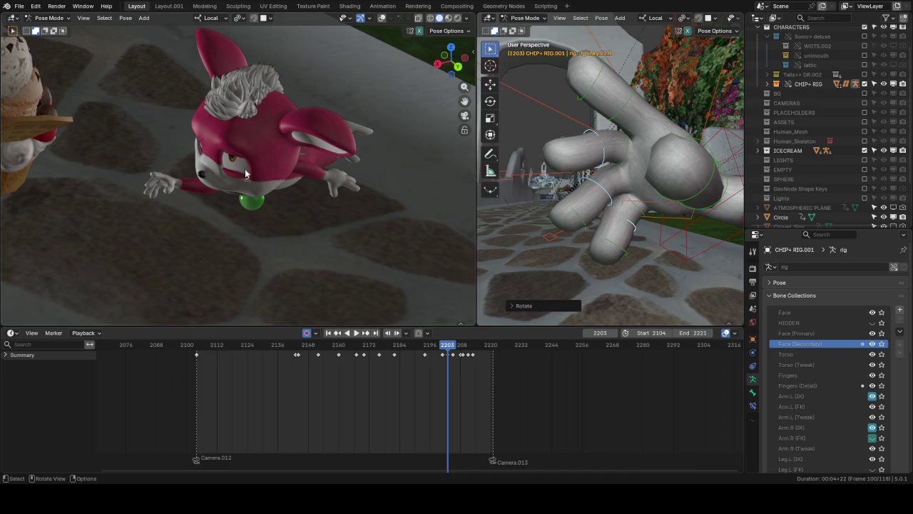
Step: Curl the selected right finger bones twice more along local X
{"action": "scroll", "coordinate": [320, 164], "scroll_direction": "up", "scroll_amount": 3}
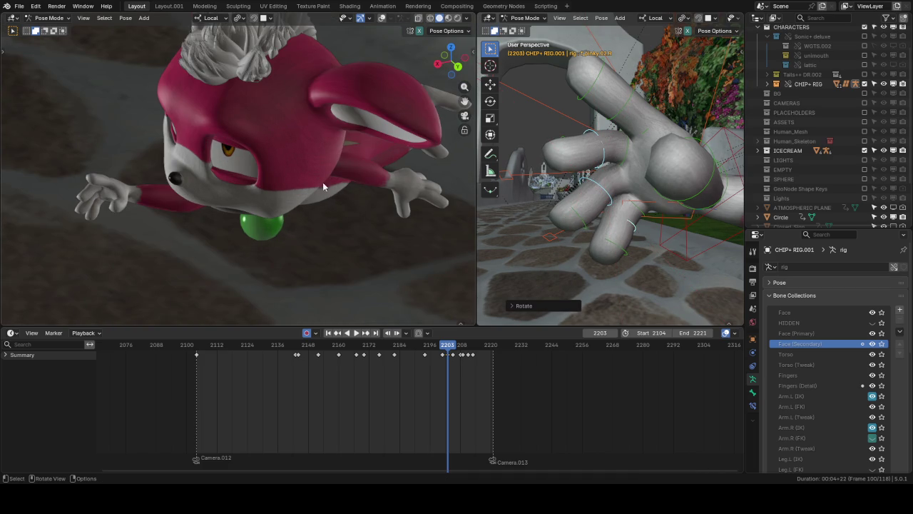
{"action": "middle_click_drag", "start_coordinate": [172, 191], "coordinate": [238, 172], "text": "shift"}
{"action": "scroll", "coordinate": [237, 172], "scroll_direction": "up", "scroll_amount": 2}
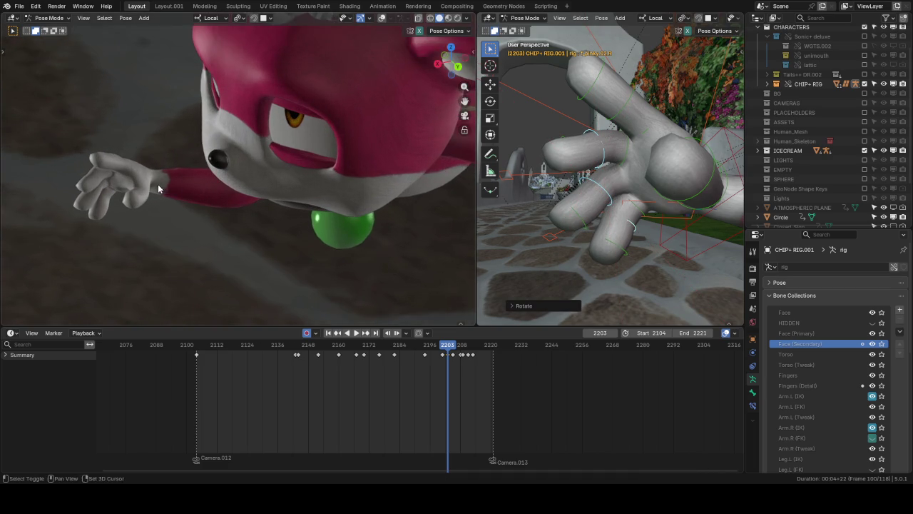
{"action": "left_click", "coordinate": [578, 217], "text": "shift"}
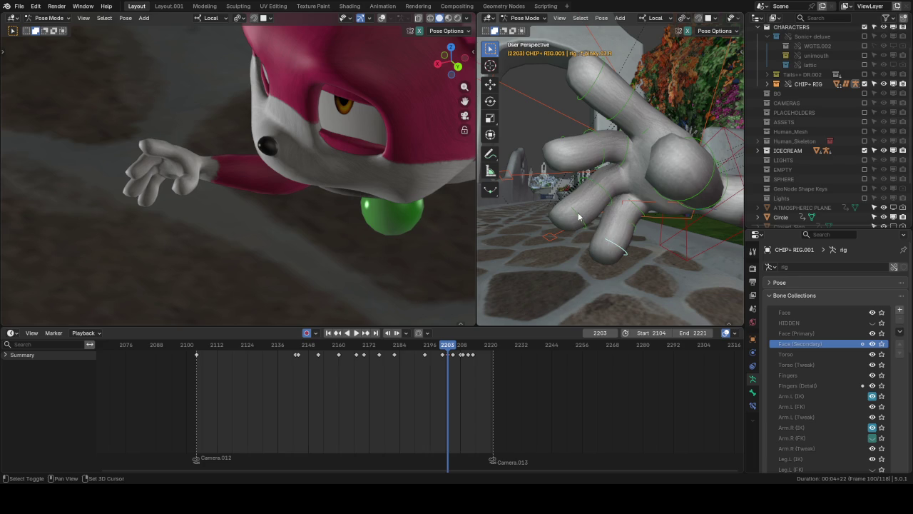
{"action": "key", "text": "r"}
{"action": "key", "text": "x"}
{"action": "key", "text": "x"}
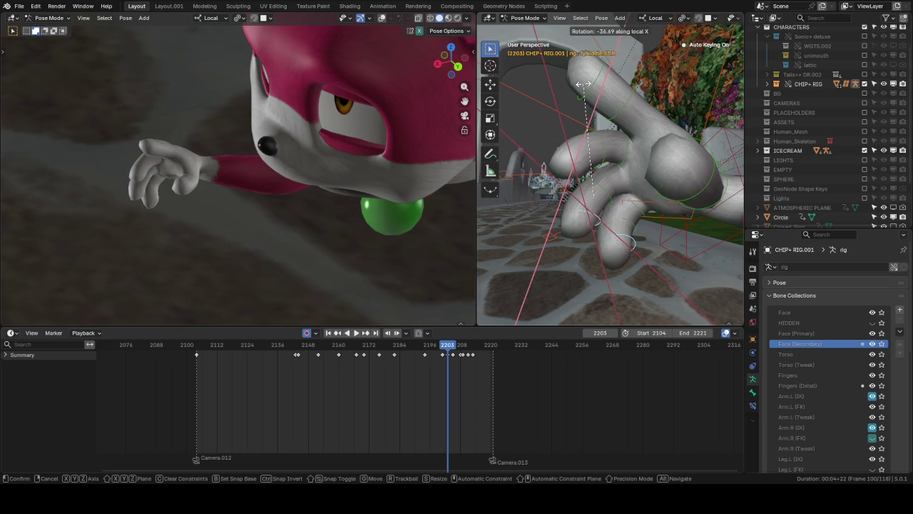
{"action": "left_click", "coordinate": [620, 86]}
{"action": "key", "text": "r"}
{"action": "key", "text": "x"}
{"action": "key", "text": "x"}
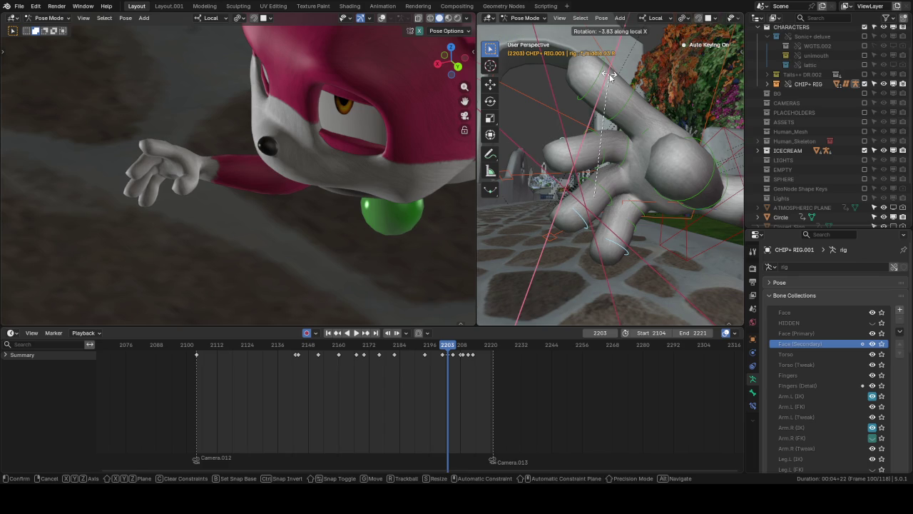
{"action": "left_click", "coordinate": [611, 79]}
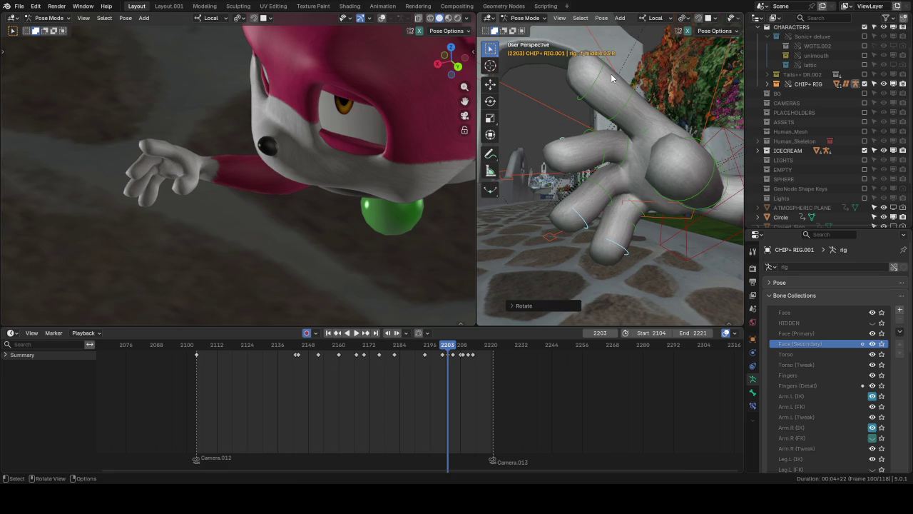
{"action": "middle_click_drag", "start_coordinate": [673, 105], "coordinate": [617, 139]}
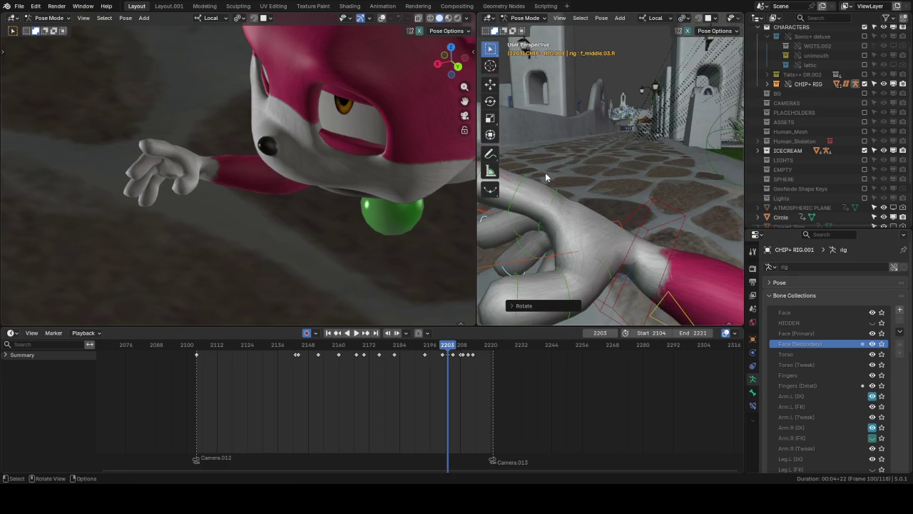
{"action": "mouse_move", "coordinate": [545, 173]}
{"action": "middle_mouse_down"}
{"action": "mouse_move", "coordinate": [622, 175]}
{"action": "mouse_move", "coordinate": [610, 181]}
{"action": "mouse_move", "coordinate": [589, 169]}
{"action": "middle_mouse_up"}
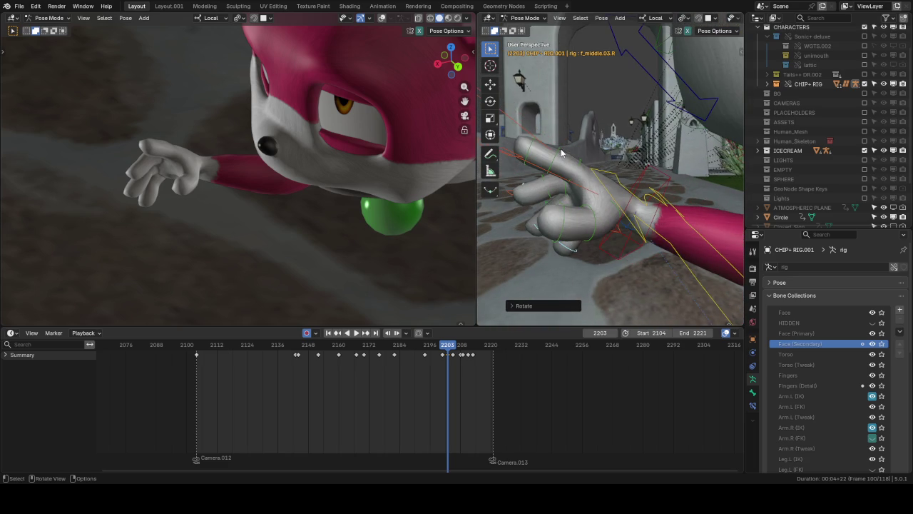
Step: Bend the right index finger's middle joint along local X
{"action": "left_click", "coordinate": [564, 152]}
{"action": "key", "text": "r"}
{"action": "key", "text": "x"}
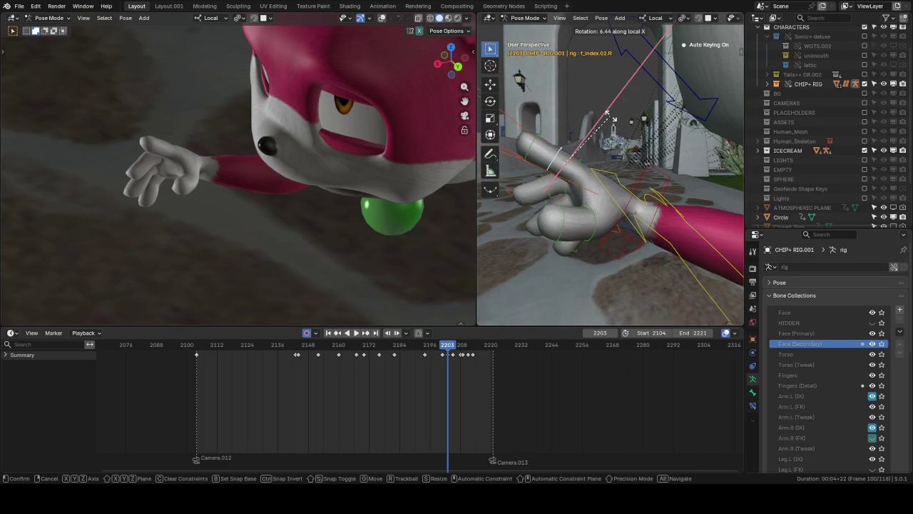
{"action": "left_click", "coordinate": [610, 118]}
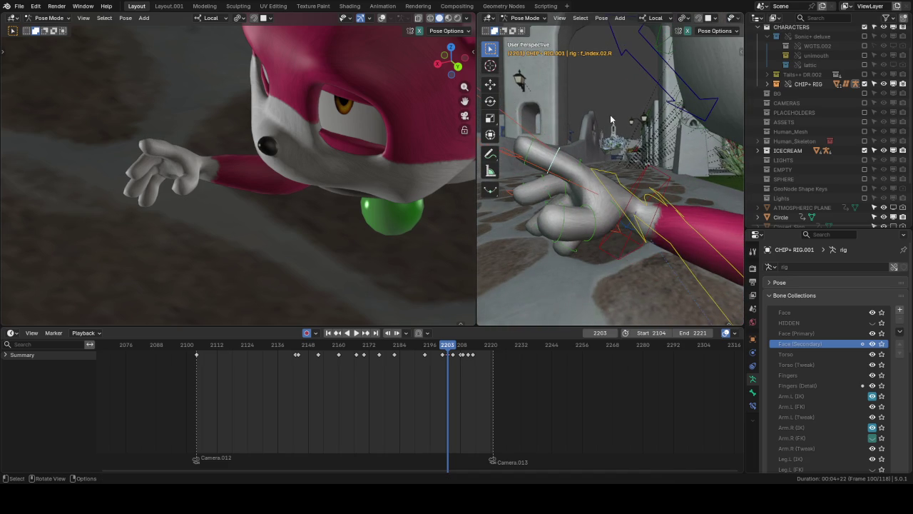
{"action": "left_click", "coordinate": [588, 149]}
{"action": "key", "text": "r"}
{"action": "left_click", "coordinate": [558, 159]}
Step: Bend the right index finger's base bone along local X
{"action": "left_click", "coordinate": [577, 157]}
{"action": "key", "text": "r"}
{"action": "key", "text": "x"}
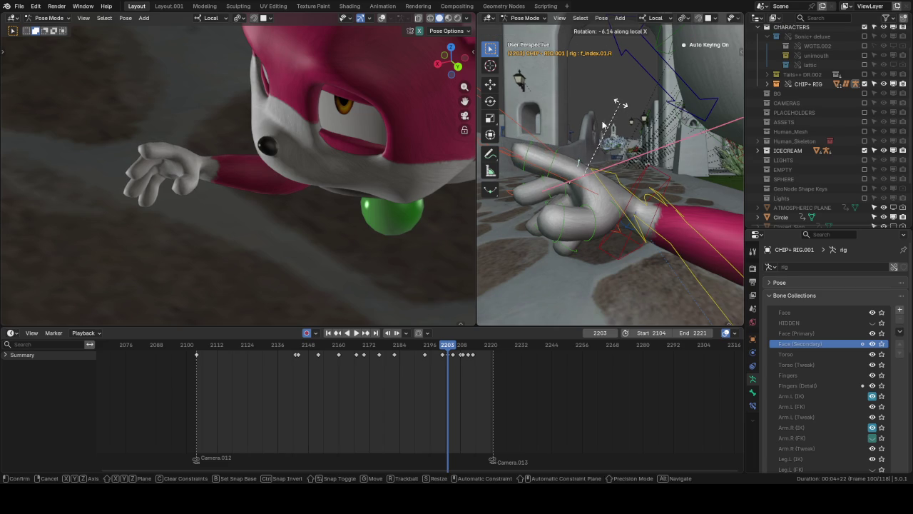
{"action": "left_click", "coordinate": [614, 112]}
{"action": "middle_click_drag", "start_coordinate": [552, 162], "coordinate": [607, 186]}
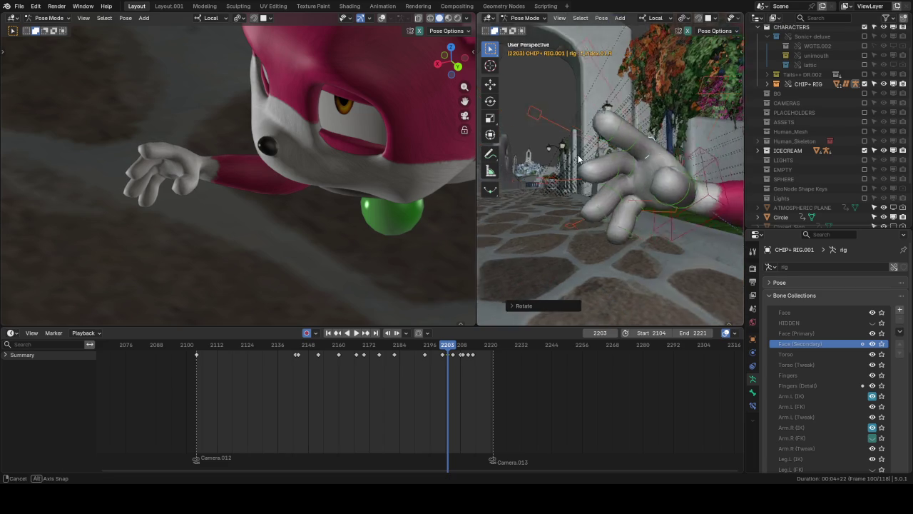
Step: Bend the right middle finger's base bone along local X
{"action": "left_click", "coordinate": [647, 168]}
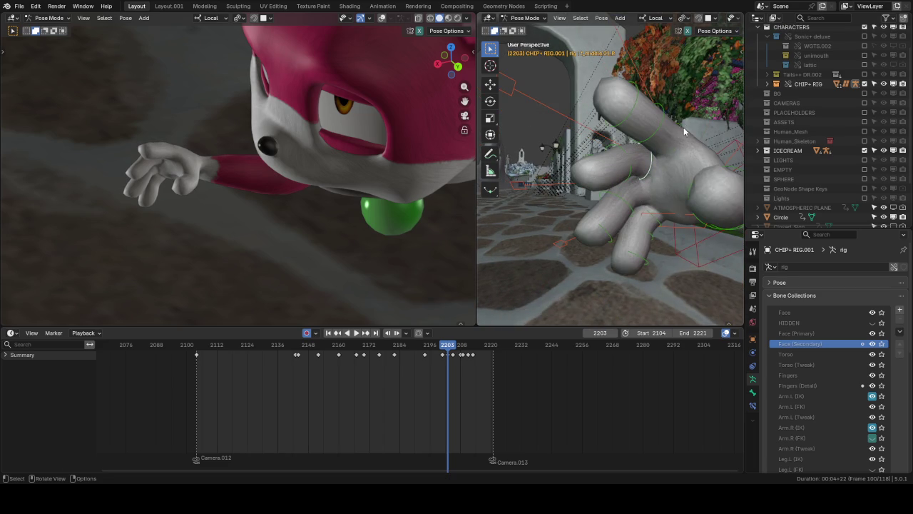
{"action": "middle_click_drag", "start_coordinate": [684, 128], "coordinate": [673, 120]}
{"action": "key", "text": "r"}
{"action": "key", "text": "x"}
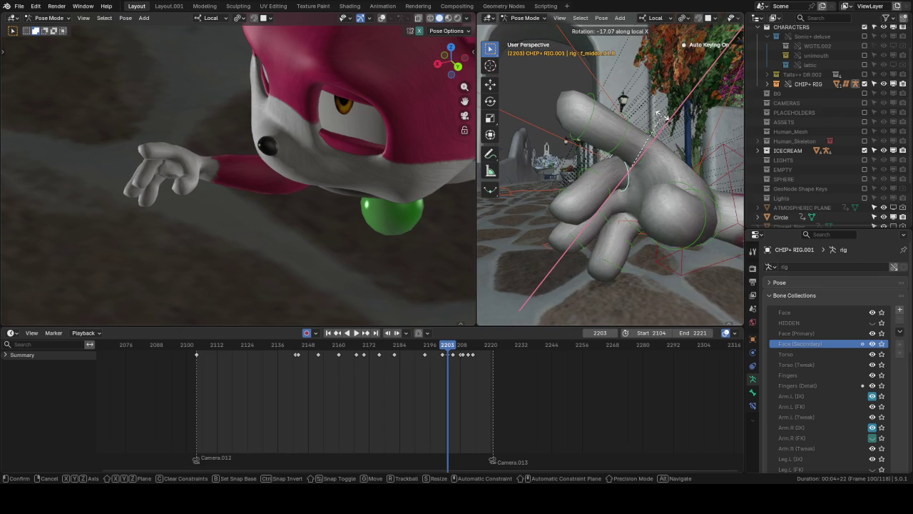
{"action": "left_click", "coordinate": [664, 120]}
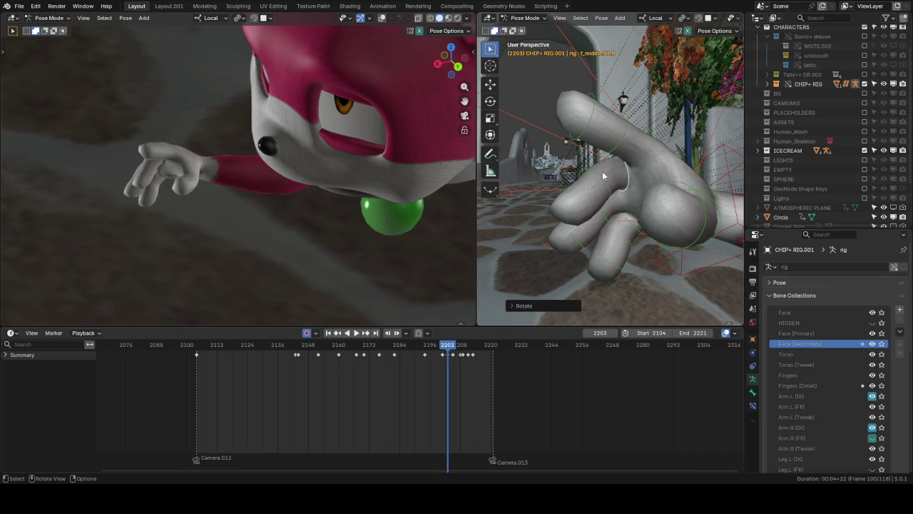
Step: Curl the right ring finger's middle joint along local X
{"action": "left_click", "coordinate": [608, 214]}
{"action": "key", "text": "r"}
{"action": "key", "text": "Escape"}
{"action": "mouse_move", "coordinate": [629, 174]}
{"action": "middle_mouse_down"}
{"action": "mouse_move", "coordinate": [698, 174]}
{"action": "mouse_move", "coordinate": [732, 185]}
{"action": "mouse_move", "coordinate": [676, 161]}
{"action": "mouse_move", "coordinate": [610, 154]}
{"action": "mouse_move", "coordinate": [665, 141]}
{"action": "middle_mouse_up"}
{"action": "key", "text": "r"}
{"action": "key", "text": "x"}
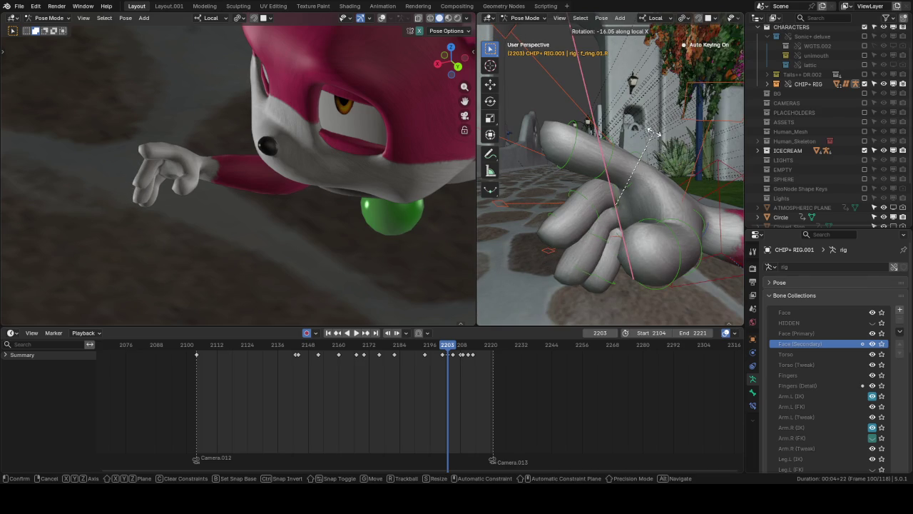
{"action": "left_click", "coordinate": [651, 134]}
{"action": "middle_click_drag", "start_coordinate": [185, 164], "coordinate": [239, 166]}
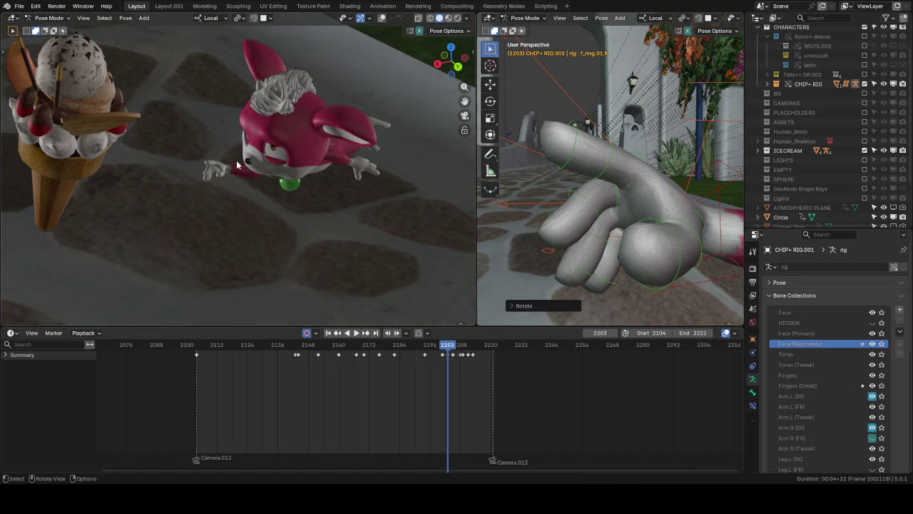
Step: Bend the right index finger's base bone further along local X
{"action": "scroll", "coordinate": [278, 185], "scroll_direction": "up", "scroll_amount": 3}
{"action": "scroll", "coordinate": [257, 186], "scroll_direction": "up", "scroll_amount": 3}
{"action": "scroll", "coordinate": [246, 187], "scroll_direction": "up", "scroll_amount": 2}
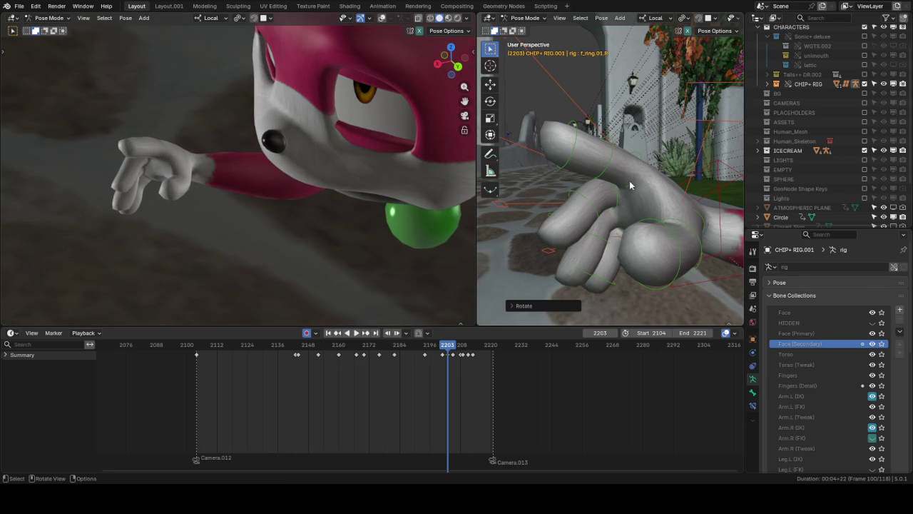
{"action": "middle_click_drag", "start_coordinate": [660, 147], "coordinate": [660, 149]}
{"action": "left_click", "coordinate": [660, 150]}
{"action": "key", "text": "r"}
{"action": "key", "text": "x"}
{"action": "key", "text": "x"}
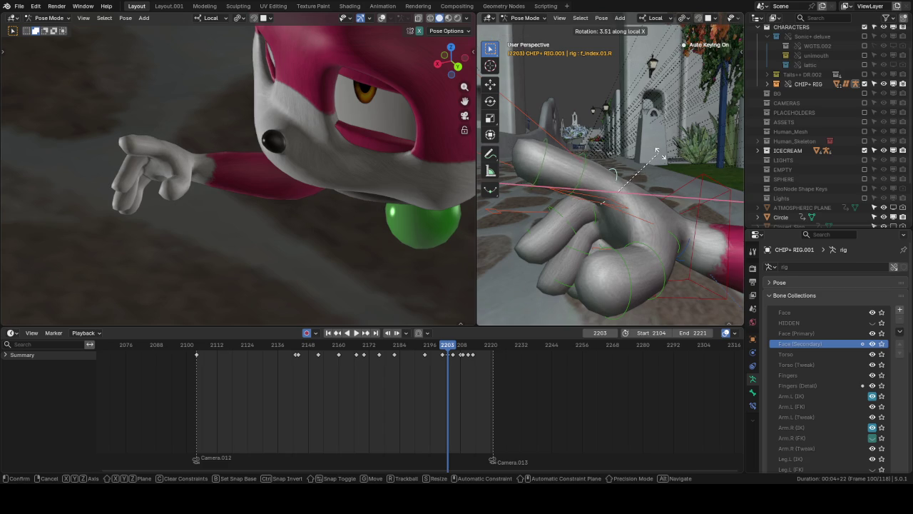
{"action": "left_click", "coordinate": [628, 177]}
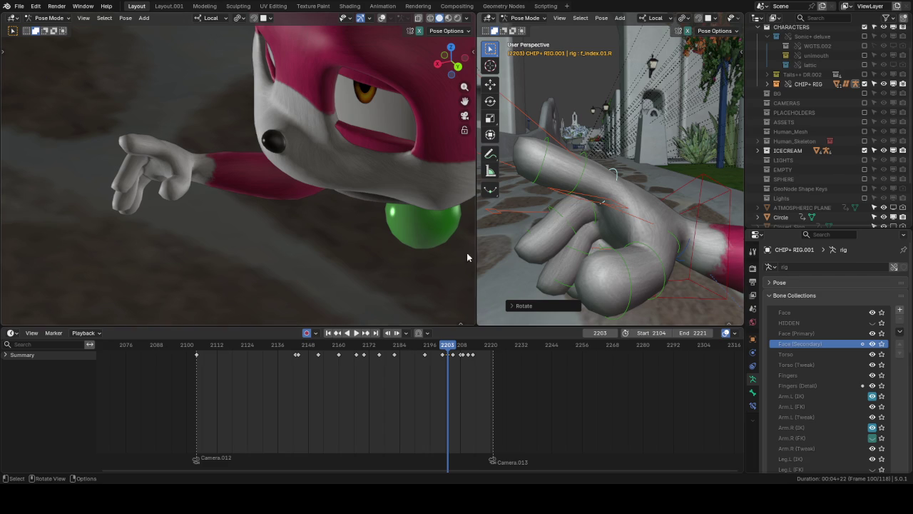
Step: Bend the right middle and ring fingers' middle joints along local X
{"action": "middle_click_drag", "start_coordinate": [589, 212], "coordinate": [599, 213]}
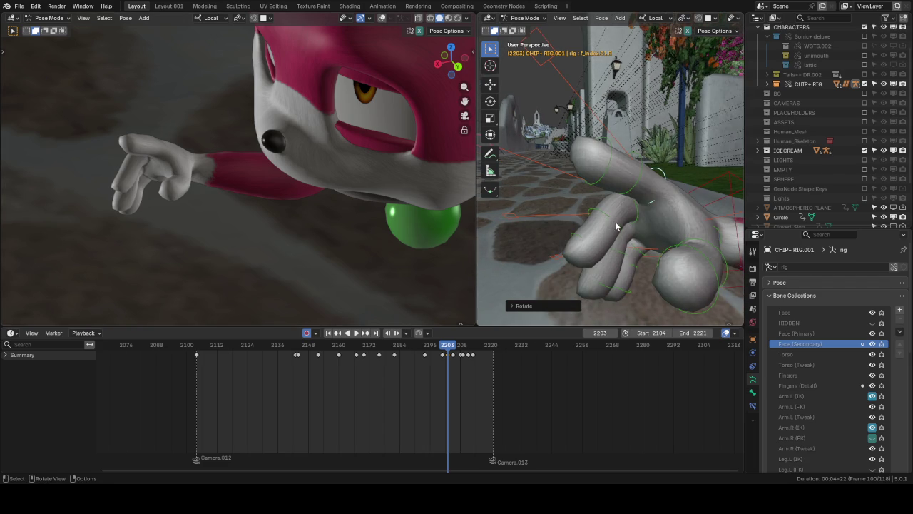
{"action": "left_click", "coordinate": [675, 203]}
{"action": "key", "text": "r"}
{"action": "key", "text": "x"}
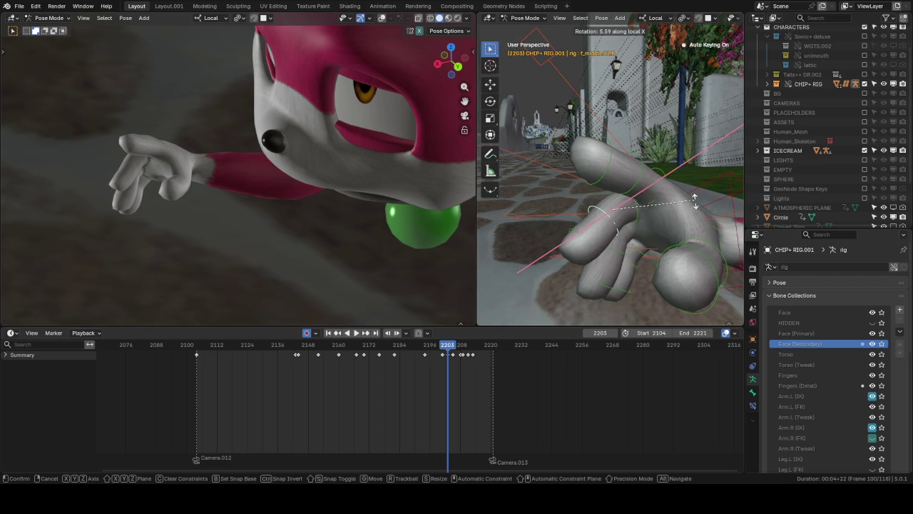
{"action": "left_click", "coordinate": [692, 202]}
{"action": "left_click", "coordinate": [621, 259]}
{"action": "key", "text": "r"}
{"action": "key", "text": "x"}
{"action": "left_click", "coordinate": [637, 216]}
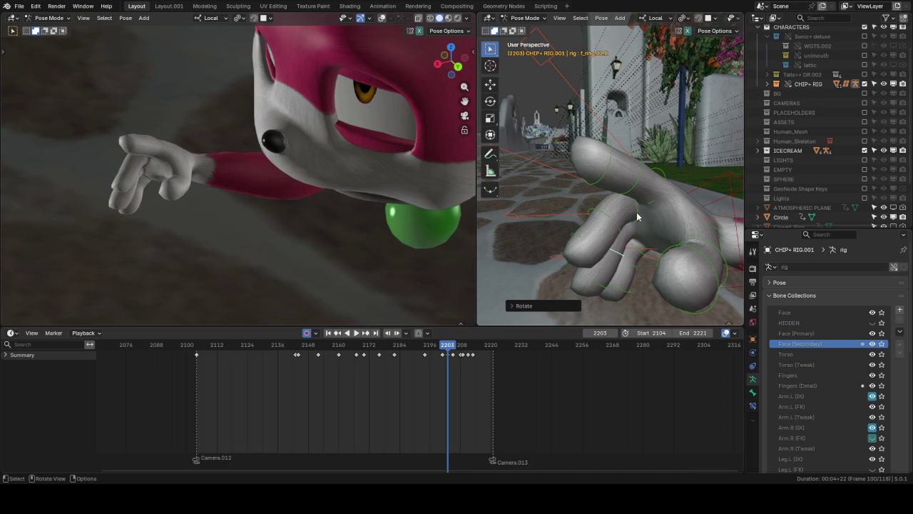
Step: Readjust the right middle finger's middle joint and base bone along local X
{"action": "left_click", "coordinate": [610, 214]}
{"action": "key", "text": "r"}
{"action": "key", "text": "x"}
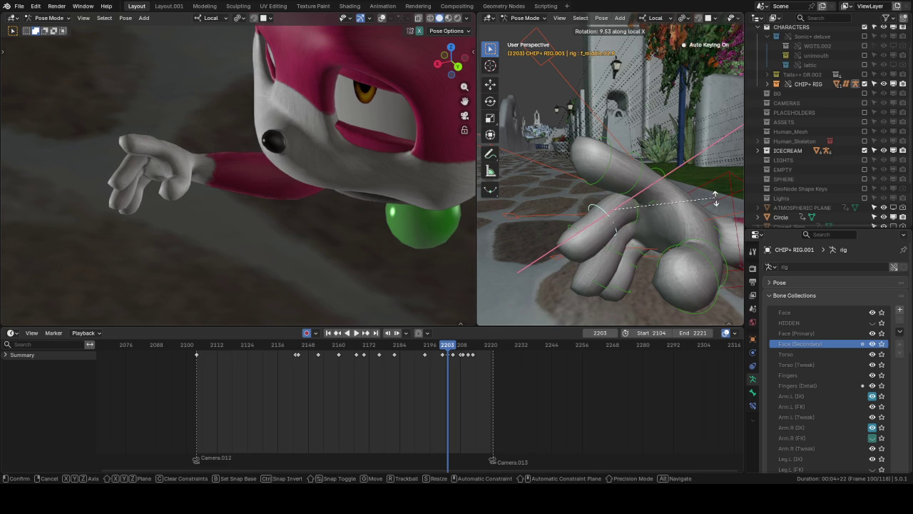
{"action": "left_click", "coordinate": [715, 199]}
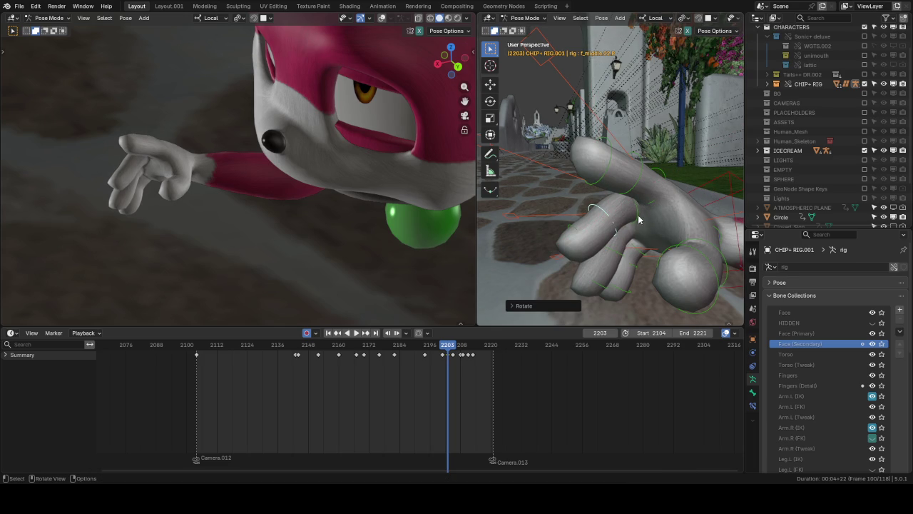
{"action": "key", "text": "r"}
{"action": "key", "text": "x"}
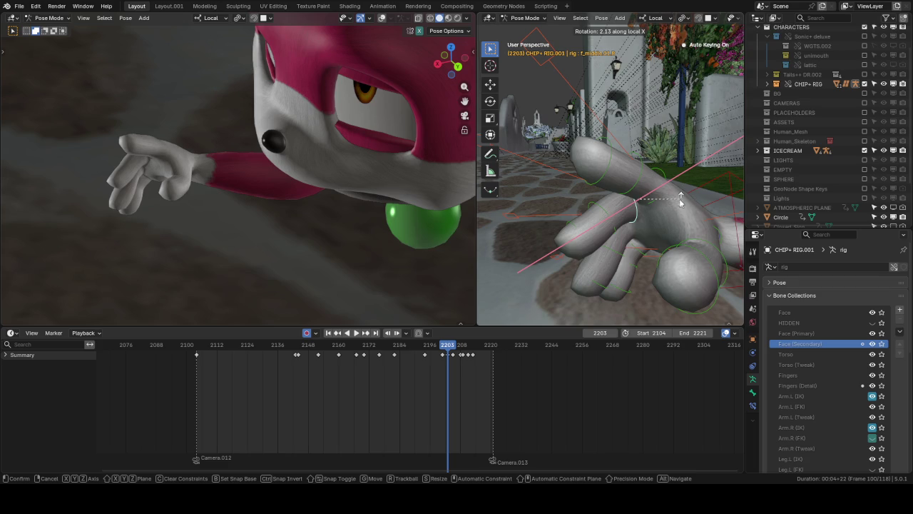
{"action": "left_click", "coordinate": [661, 189]}
{"action": "scroll", "coordinate": [628, 203], "scroll_direction": "up", "scroll_amount": 4}
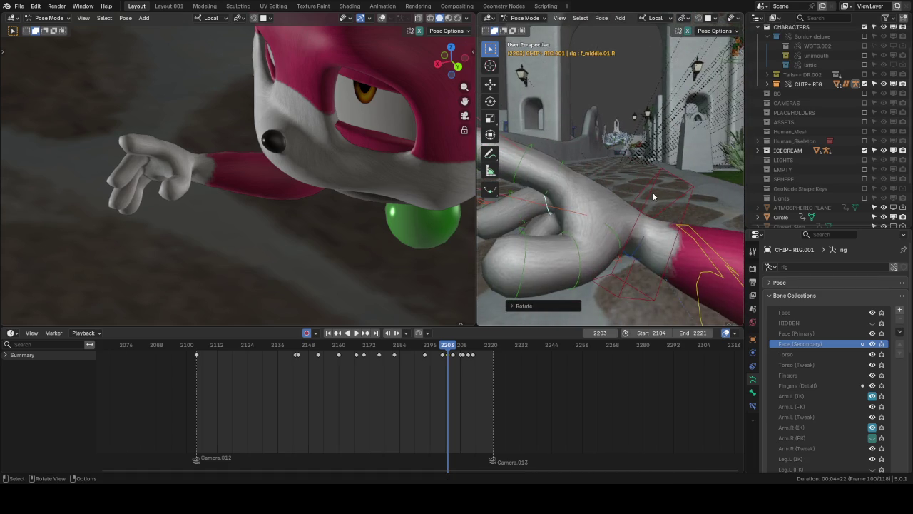
{"action": "scroll", "coordinate": [652, 192], "scroll_direction": "down", "scroll_amount": 5}
{"action": "mouse_move", "coordinate": [649, 153]}
{"action": "middle_mouse_down"}
{"action": "mouse_move", "coordinate": [665, 200]}
{"action": "mouse_move", "coordinate": [592, 116]}
{"action": "mouse_move", "coordinate": [577, 157]}
{"action": "middle_mouse_up"}
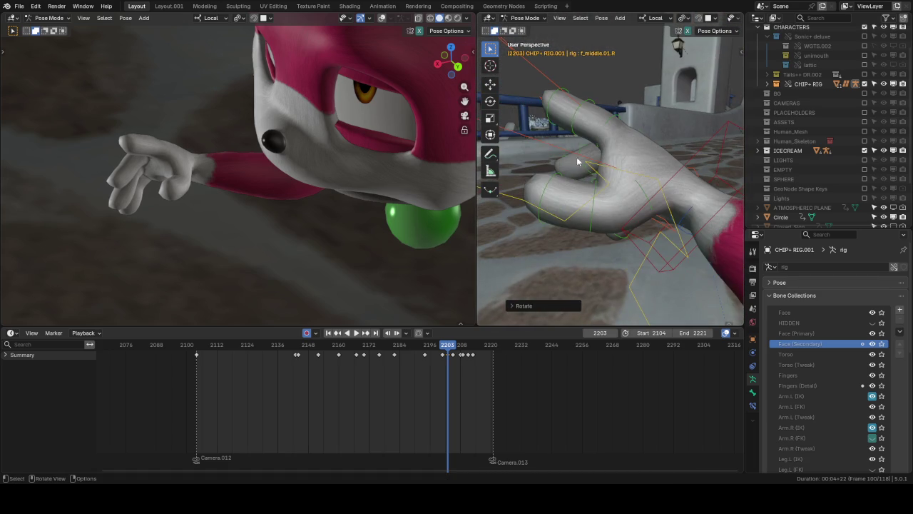
Step: Twist the right thumb's middle bone on local Z, then refine it with free rotations
{"action": "left_click", "coordinate": [593, 207]}
{"action": "key", "text": "r"}
{"action": "key", "text": "z"}
{"action": "left_click", "coordinate": [659, 147]}
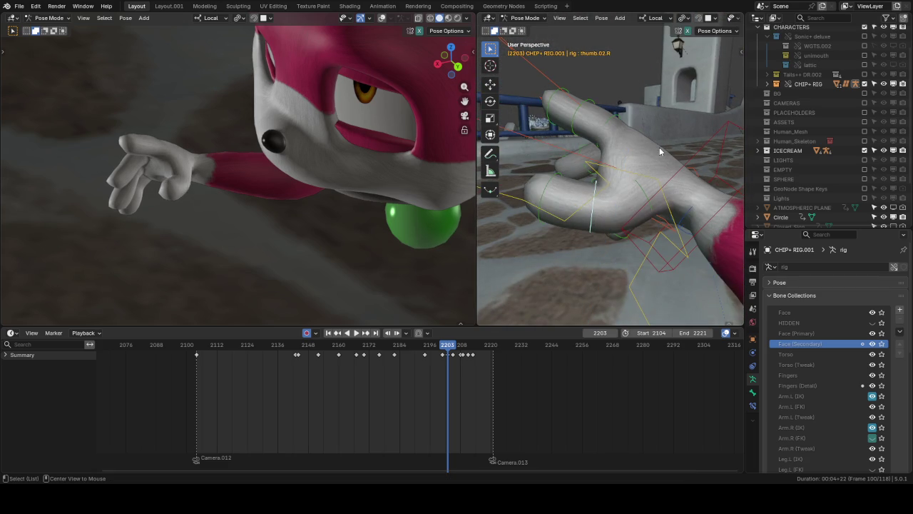
{"action": "middle_click_drag", "start_coordinate": [659, 147], "coordinate": [697, 131]}
{"action": "key", "text": "r"}
{"action": "key", "text": "r"}
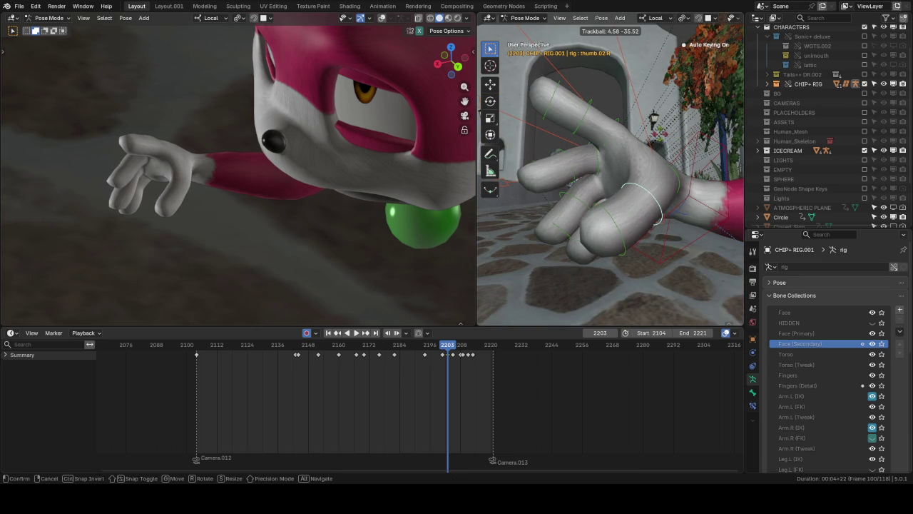
{"action": "left_click", "coordinate": [637, 151]}
{"action": "mouse_move", "coordinate": [637, 152]}
{"action": "middle_mouse_down"}
{"action": "mouse_move", "coordinate": [652, 161]}
{"action": "mouse_move", "coordinate": [623, 123]}
{"action": "middle_mouse_up"}
{"action": "key", "text": "r"}
{"action": "left_click", "coordinate": [442, 163]}
Step: Bring Chip's left hand into view and frame its index finger base bone
{"action": "middle_click_drag", "start_coordinate": [442, 162], "coordinate": [409, 202]}
{"action": "scroll", "coordinate": [403, 201], "scroll_direction": "down", "scroll_amount": 4}
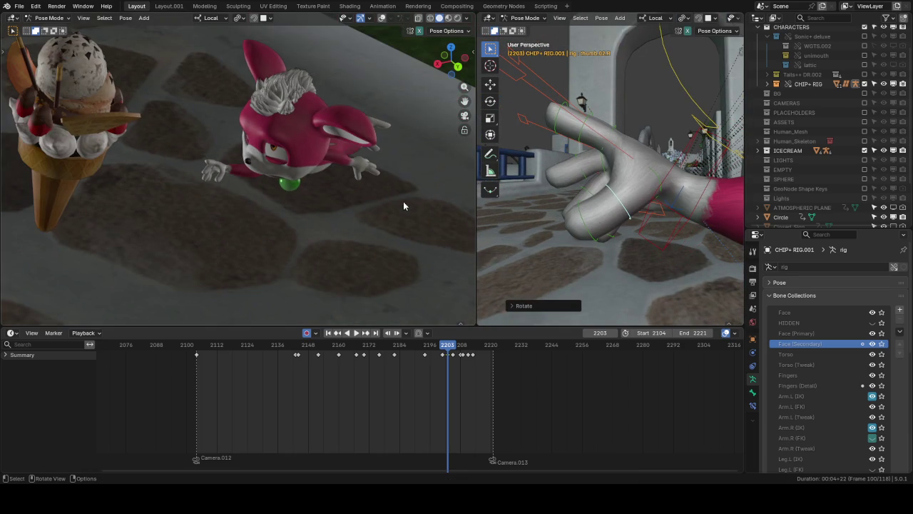
{"action": "scroll", "coordinate": [631, 208], "scroll_direction": "down", "scroll_amount": 3}
{"action": "middle_click_drag", "start_coordinate": [631, 209], "coordinate": [605, 213]}
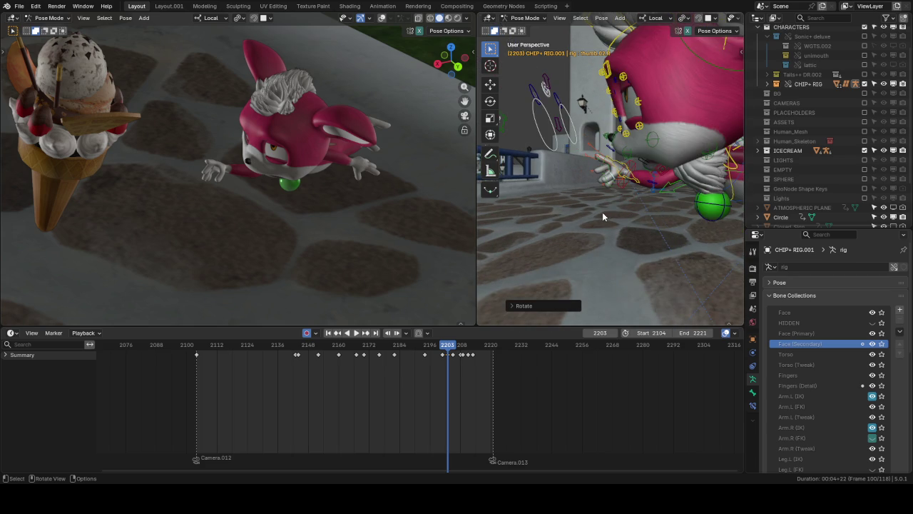
{"action": "middle_click_drag", "start_coordinate": [602, 212], "coordinate": [526, 245]}
{"action": "scroll", "coordinate": [622, 204], "scroll_direction": "down", "scroll_amount": 3}
{"action": "middle_click_drag", "start_coordinate": [623, 204], "coordinate": [571, 165]}
{"action": "scroll", "coordinate": [570, 166], "scroll_direction": "up", "scroll_amount": 5}
{"action": "scroll", "coordinate": [571, 165], "scroll_direction": "up", "scroll_amount": 3}
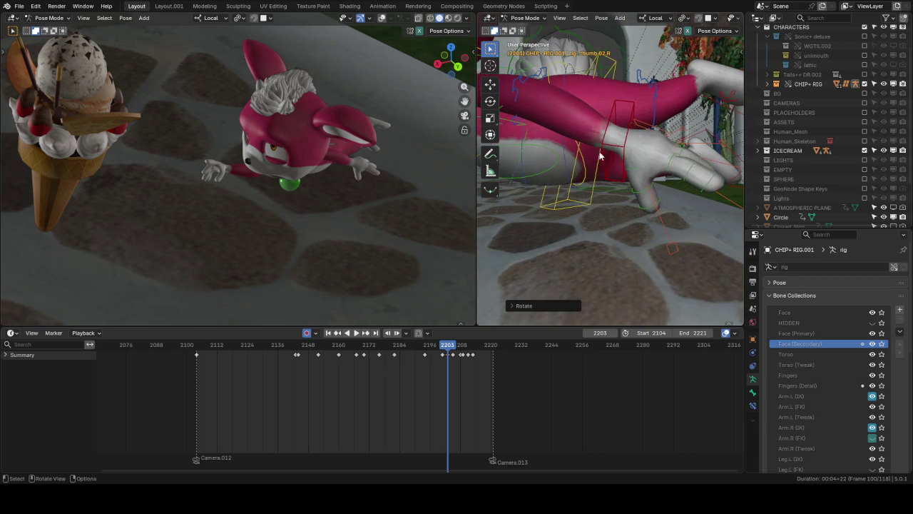
{"action": "scroll", "coordinate": [558, 124], "scroll_direction": "up", "scroll_amount": 1}
{"action": "scroll", "coordinate": [562, 123], "scroll_direction": "up", "scroll_amount": 2}
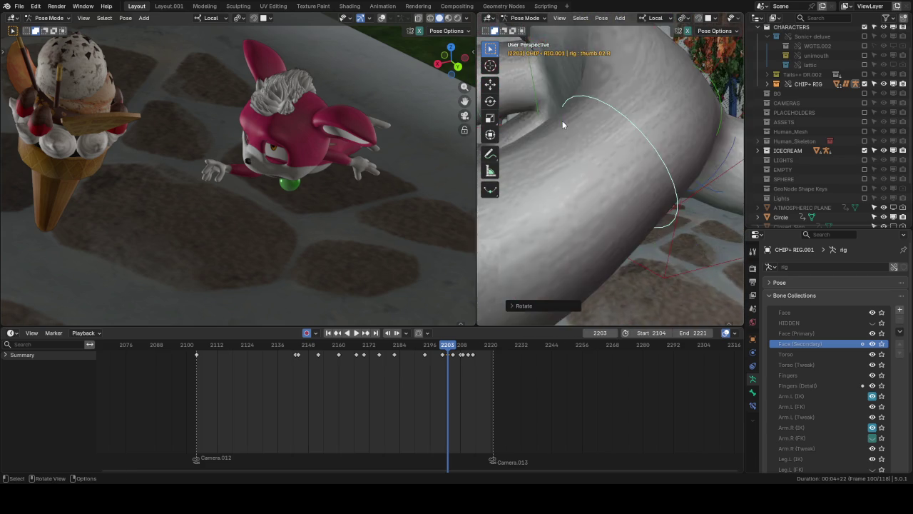
{"action": "scroll", "coordinate": [562, 122], "scroll_direction": "down", "scroll_amount": 3}
{"action": "scroll", "coordinate": [562, 122], "scroll_direction": "down", "scroll_amount": 3}
{"action": "mouse_move", "coordinate": [562, 122]}
{"action": "middle_mouse_down"}
{"action": "mouse_move", "coordinate": [648, 187]}
{"action": "mouse_move", "coordinate": [611, 175]}
{"action": "mouse_move", "coordinate": [645, 138]}
{"action": "mouse_move", "coordinate": [644, 125]}
{"action": "middle_mouse_up"}
{"action": "left_click", "coordinate": [650, 169]}
{"action": "key", "text": "KP_Decimal"}
Step: Curl the left pinky's base bone about 17° along local X
{"action": "left_click", "coordinate": [658, 128]}
{"action": "middle_click_drag", "start_coordinate": [594, 154], "coordinate": [699, 149]}
{"action": "left_click", "coordinate": [713, 152]}
{"action": "key", "text": "r"}
{"action": "key", "text": "x"}
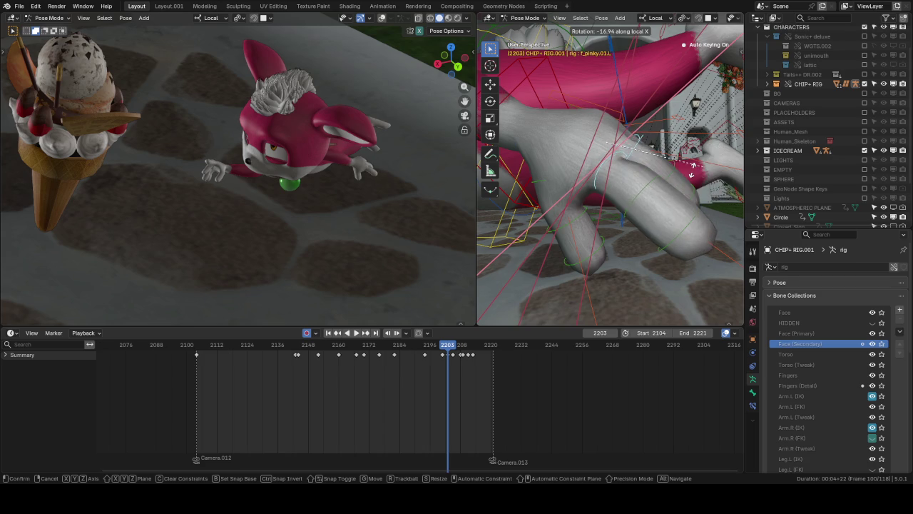
{"action": "left_click", "coordinate": [684, 173]}
Step: Curl the left thumb's middle bone about 12° along local X, then advance to frame 2205
{"action": "middle_click_drag", "start_coordinate": [683, 173], "coordinate": [602, 224]}
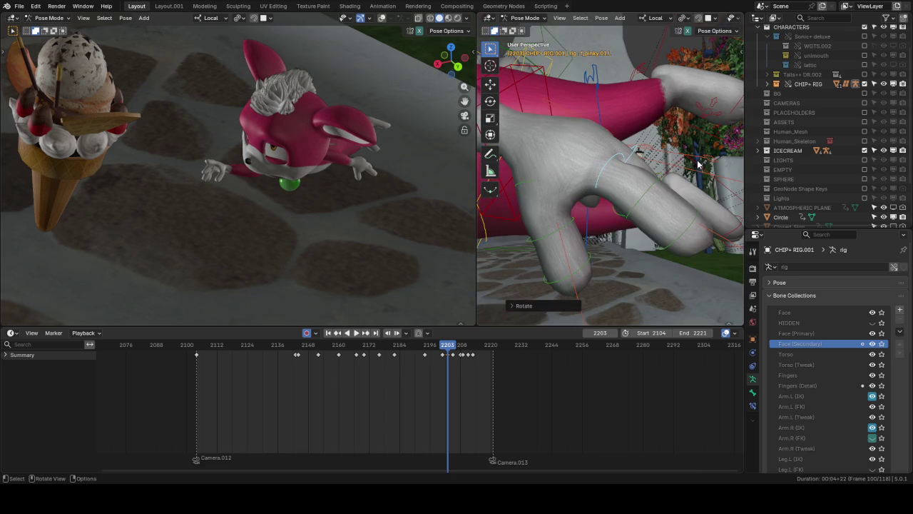
{"action": "mouse_move", "coordinate": [628, 182]}
{"action": "middle_mouse_down"}
{"action": "mouse_move", "coordinate": [676, 137]}
{"action": "mouse_move", "coordinate": [655, 137]}
{"action": "mouse_move", "coordinate": [598, 277]}
{"action": "middle_mouse_up"}
{"action": "left_click", "coordinate": [655, 137]}
{"action": "key", "text": "r"}
{"action": "key", "text": "x"}
{"action": "left_click", "coordinate": [646, 136]}
{"action": "key", "text": "Up"}
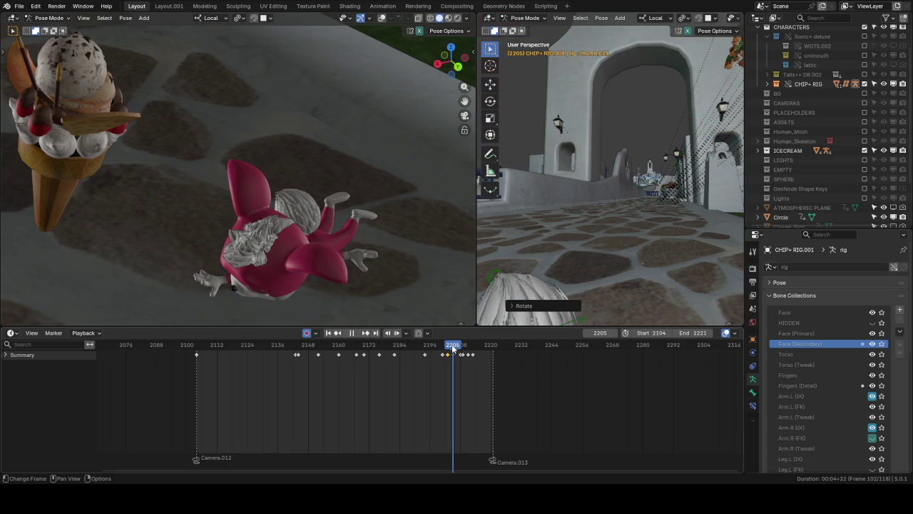
Step: Bend the left index, ring and pinky base bones around their local X axis
{"action": "key", "text": "KP_Decimal"}
{"action": "mouse_move", "coordinate": [600, 233]}
{"action": "middle_mouse_down"}
{"action": "mouse_move", "coordinate": [636, 184]}
{"action": "mouse_move", "coordinate": [611, 108]}
{"action": "mouse_move", "coordinate": [617, 126]}
{"action": "mouse_move", "coordinate": [663, 138]}
{"action": "middle_mouse_up"}
{"action": "left_click", "coordinate": [620, 104], "text": "shift"}
{"action": "left_click", "coordinate": [603, 140], "text": "shift"}
{"action": "left_click", "coordinate": [610, 107]}
{"action": "mouse_move", "coordinate": [603, 141]}
{"action": "middle_mouse_down"}
{"action": "mouse_move", "coordinate": [642, 93]}
{"action": "mouse_move", "coordinate": [649, 117]}
{"action": "middle_mouse_up"}
{"action": "key", "text": "r"}
{"action": "key", "text": "x"}
{"action": "key", "text": "x"}
{"action": "left_click", "coordinate": [675, 65]}
Step: Curl the left index and pinky middle joints around their local X axis
{"action": "left_click", "coordinate": [651, 101]}
{"action": "left_click", "coordinate": [640, 84]}
{"action": "mouse_move", "coordinate": [641, 82]}
{"action": "middle_mouse_down"}
{"action": "mouse_move", "coordinate": [617, 78]}
{"action": "mouse_move", "coordinate": [667, 62]}
{"action": "middle_mouse_up"}
{"action": "key", "text": "r"}
{"action": "key", "text": "x"}
{"action": "key", "text": "x"}
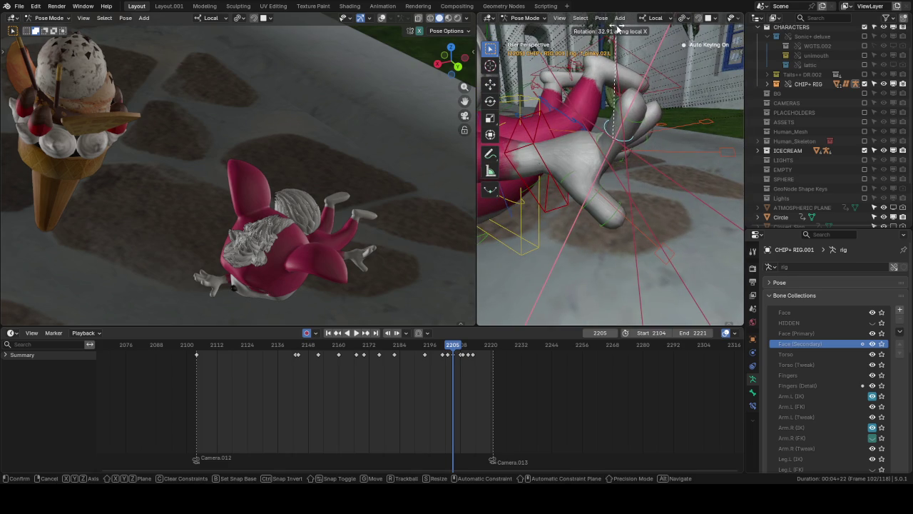
{"action": "left_click", "coordinate": [619, 33]}
{"action": "mouse_move", "coordinate": [619, 33]}
{"action": "middle_mouse_down"}
{"action": "mouse_move", "coordinate": [502, 66]}
{"action": "mouse_move", "coordinate": [618, 112]}
{"action": "middle_mouse_up"}
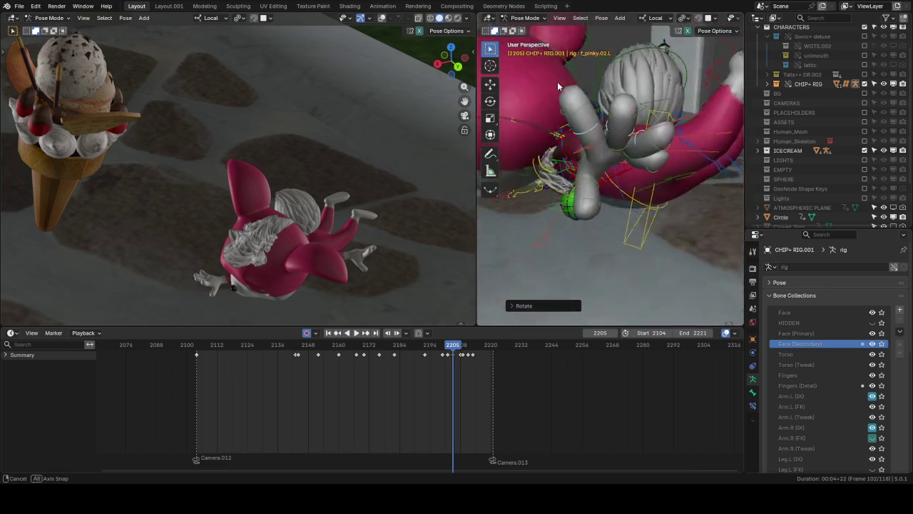
Step: Rotate thumb.02.L on its local X axis, then refine it with a free rotation
{"action": "left_click", "coordinate": [582, 185]}
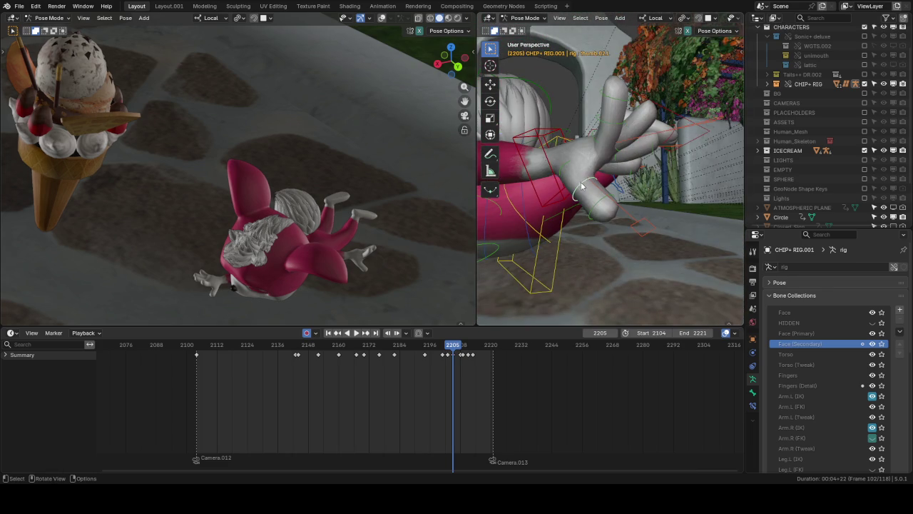
{"action": "middle_click_drag", "start_coordinate": [582, 185], "coordinate": [605, 123]}
{"action": "key", "text": "r"}
{"action": "key", "text": "x"}
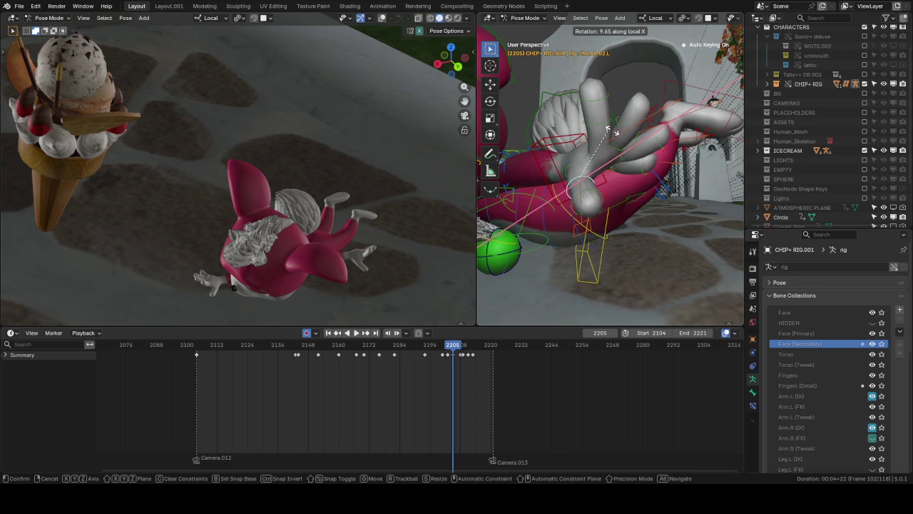
{"action": "left_click", "coordinate": [615, 145]}
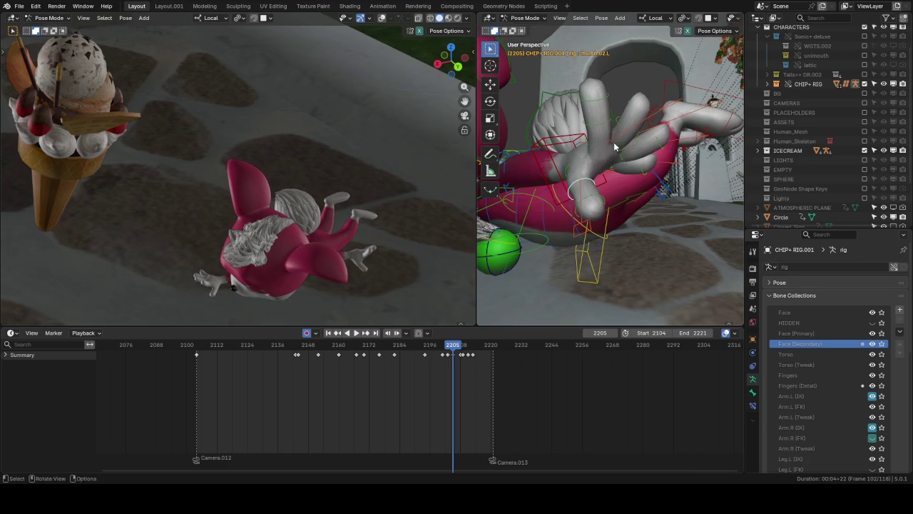
{"action": "middle_click_drag", "start_coordinate": [615, 145], "coordinate": [592, 164]}
{"action": "key", "text": "r"}
{"action": "key", "text": "r"}
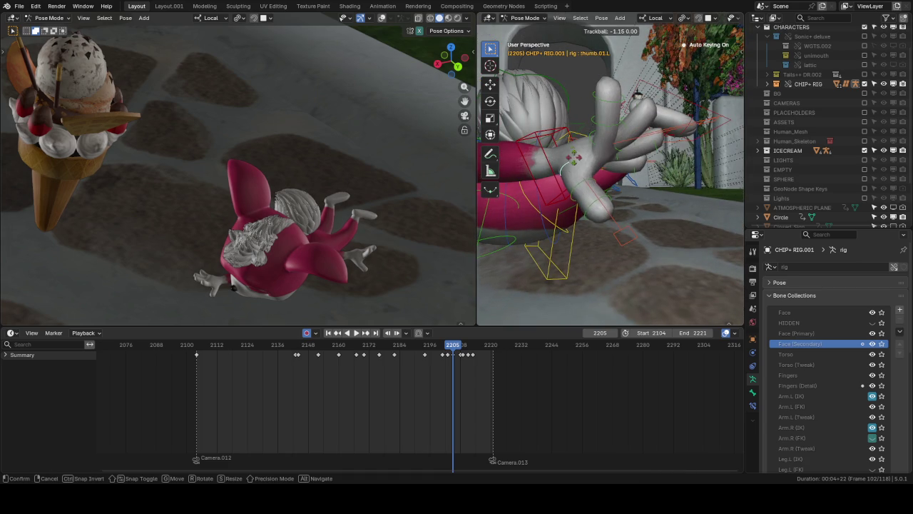
{"action": "left_click", "coordinate": [584, 151]}
{"action": "mouse_move", "coordinate": [583, 152]}
{"action": "middle_mouse_down"}
{"action": "mouse_move", "coordinate": [678, 146]}
{"action": "mouse_move", "coordinate": [645, 147]}
{"action": "middle_mouse_up"}
Step: Freely rotate f_pinky.01.L and turn the left hand IK bone around its local Y
{"action": "left_click", "coordinate": [677, 147]}
{"action": "key", "text": "r"}
{"action": "key", "text": "r"}
{"action": "left_click", "coordinate": [689, 132]}
{"action": "left_click", "coordinate": [636, 100]}
{"action": "scroll", "coordinate": [635, 100], "scroll_direction": "up", "scroll_amount": 3}
{"action": "key", "text": "r"}
{"action": "key", "text": "y"}
{"action": "key", "text": "y"}
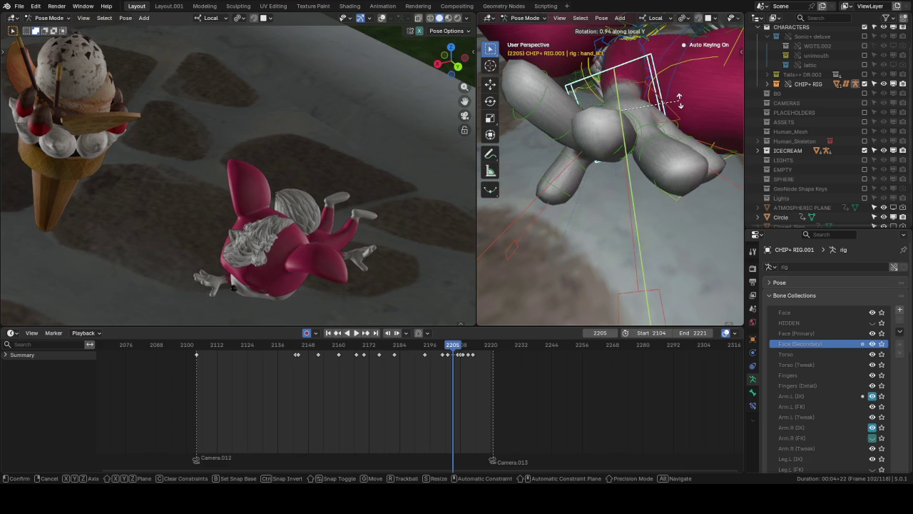
{"action": "left_click", "coordinate": [665, 102]}
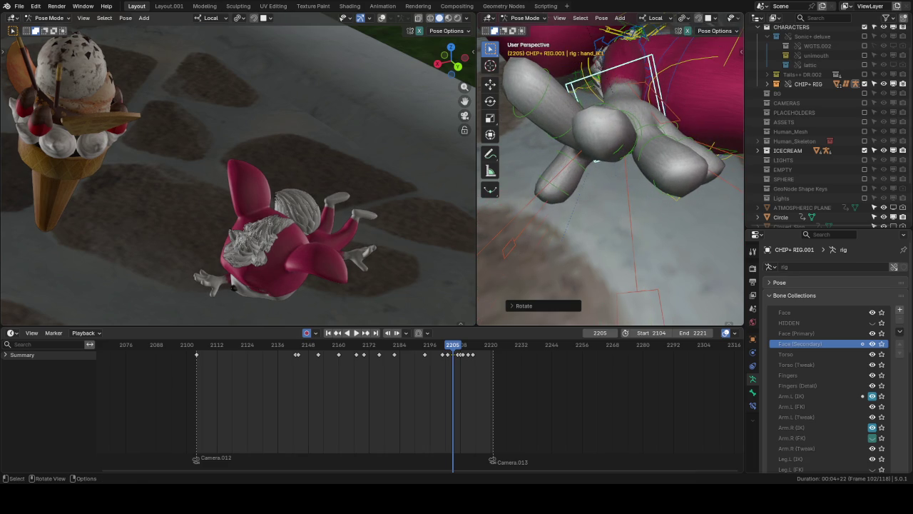
Step: Freely refine the left hand rotation, then check the pose at frame 2208 and play back
{"action": "key", "text": "r"}
{"action": "key", "text": "r"}
{"action": "left_click", "coordinate": [611, 241]}
{"action": "left_click_drag", "start_coordinate": [457, 353], "coordinate": [430, 349]}
{"action": "scroll", "coordinate": [424, 231], "scroll_direction": "down", "scroll_amount": 3}
{"action": "scroll", "coordinate": [410, 356], "scroll_direction": "down", "scroll_amount": 2}
{"action": "key", "text": "space"}
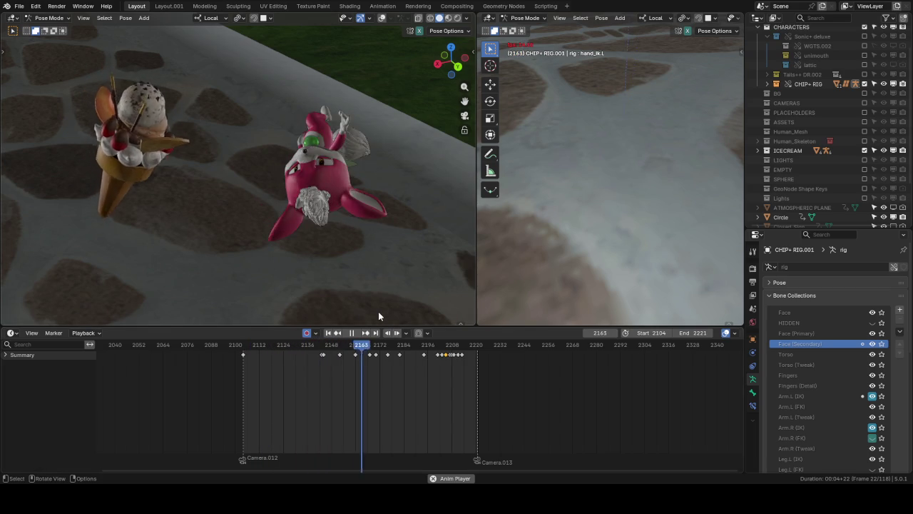
Step: Replay short sections of the dive around frames 2184–2203, then exclude the CHIP+ RIG collection
{"action": "key", "text": "space"}
{"action": "key", "text": "space"}
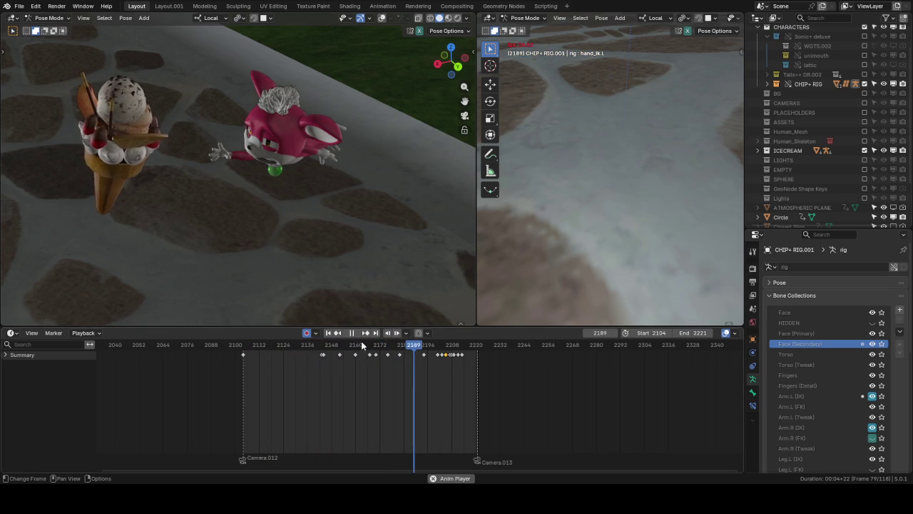
{"action": "key", "text": "space"}
{"action": "left_click", "coordinate": [395, 347]}
{"action": "key", "text": "space"}
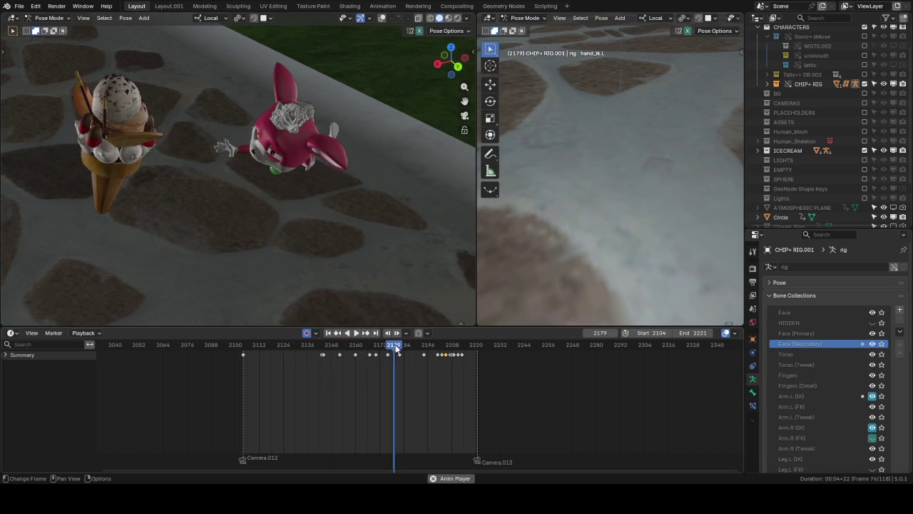
{"action": "key", "text": "space"}
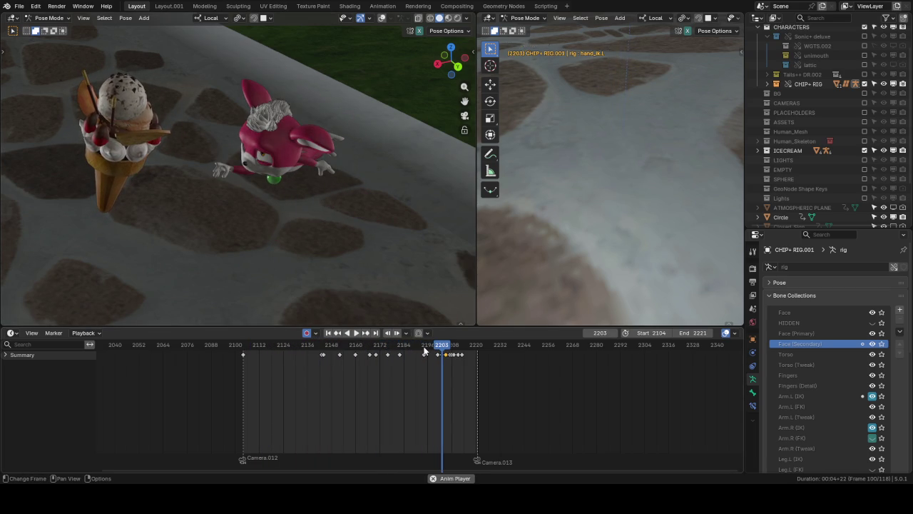
{"action": "key", "text": "space"}
{"action": "left_click", "coordinate": [423, 350]}
{"action": "key", "text": "space"}
{"action": "key", "text": "space"}
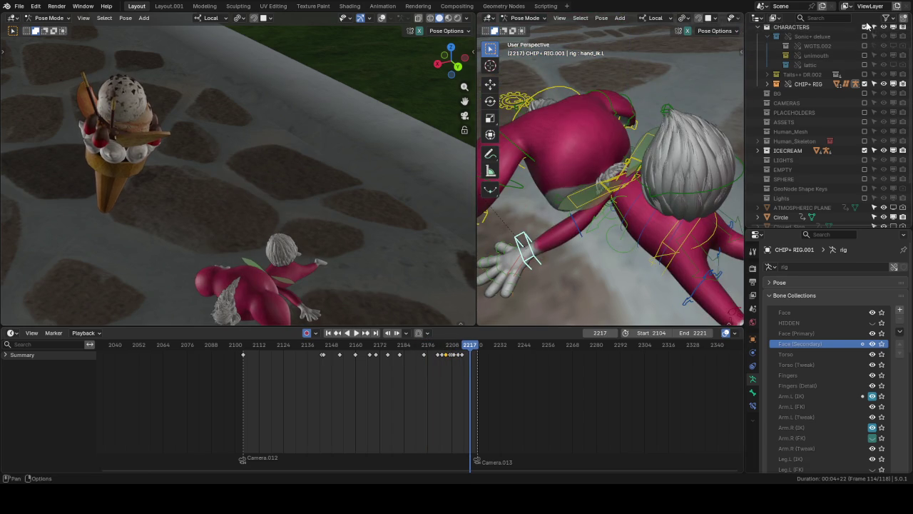
{"action": "left_click", "coordinate": [865, 84]}
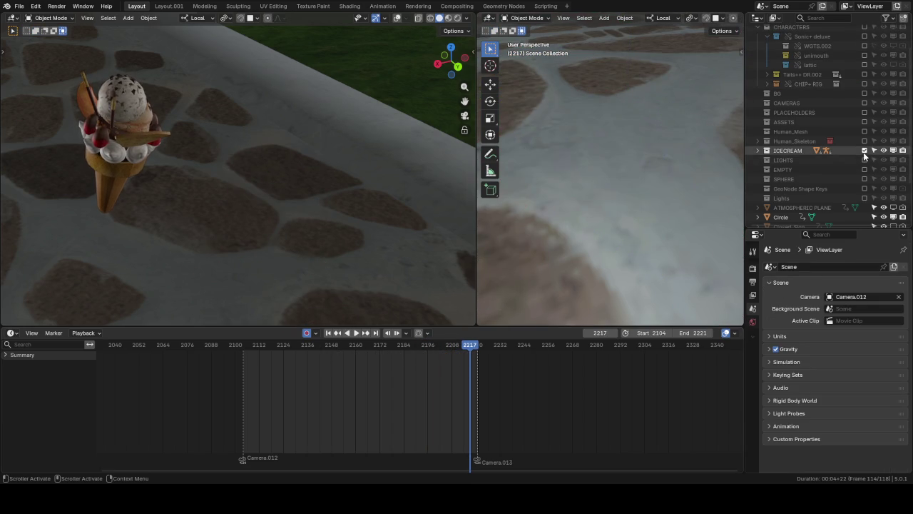
Step: Exclude the ICECREAM collection, re-include CHIP+ RIG, and save the blend file
{"action": "left_click", "coordinate": [865, 151]}
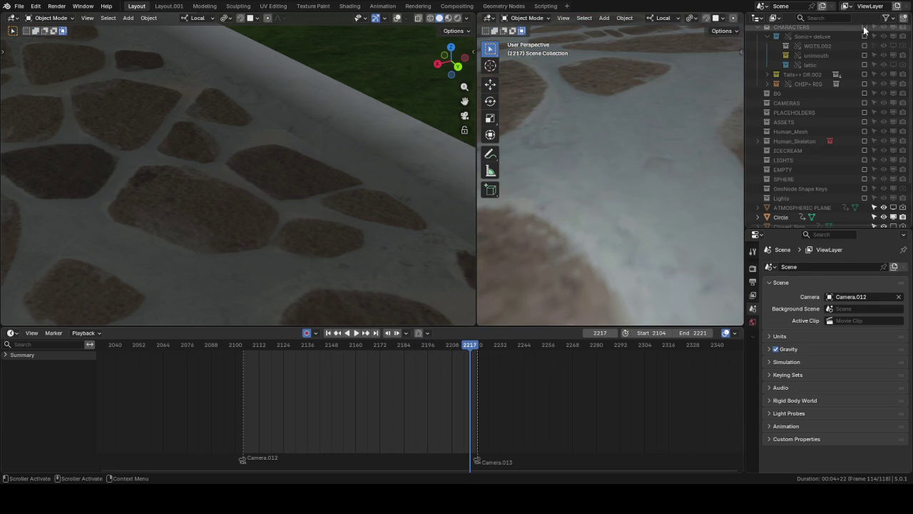
{"action": "left_click", "coordinate": [864, 83]}
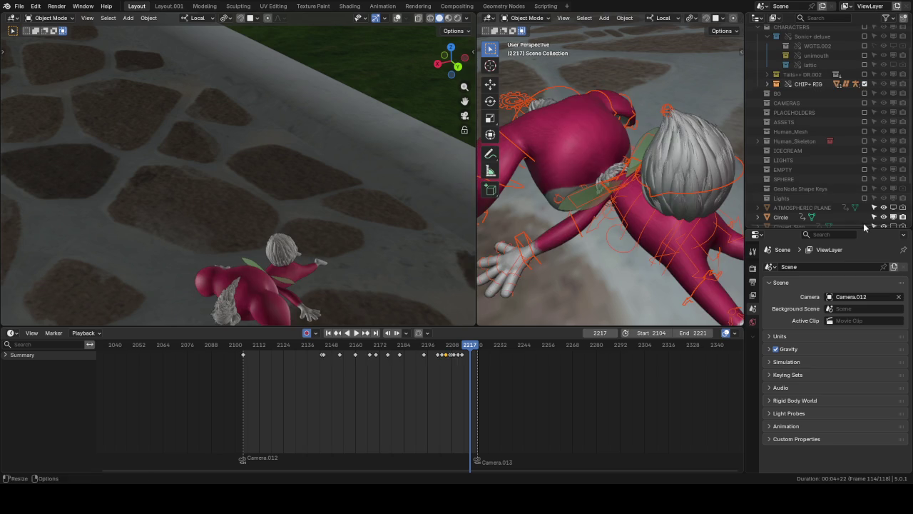
{"action": "scroll", "coordinate": [821, 128], "scroll_direction": "up", "scroll_amount": 2}
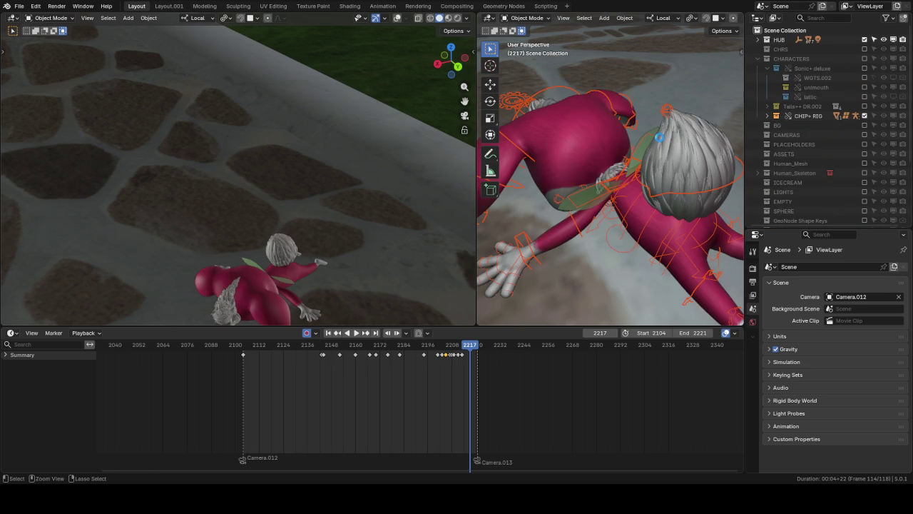
{"action": "key", "text": "ctrl+s"}
Step: Switch to the Annotate tool and make the Note annotation layer visible
{"action": "middle_click_drag", "start_coordinate": [332, 302], "coordinate": [308, 184]}
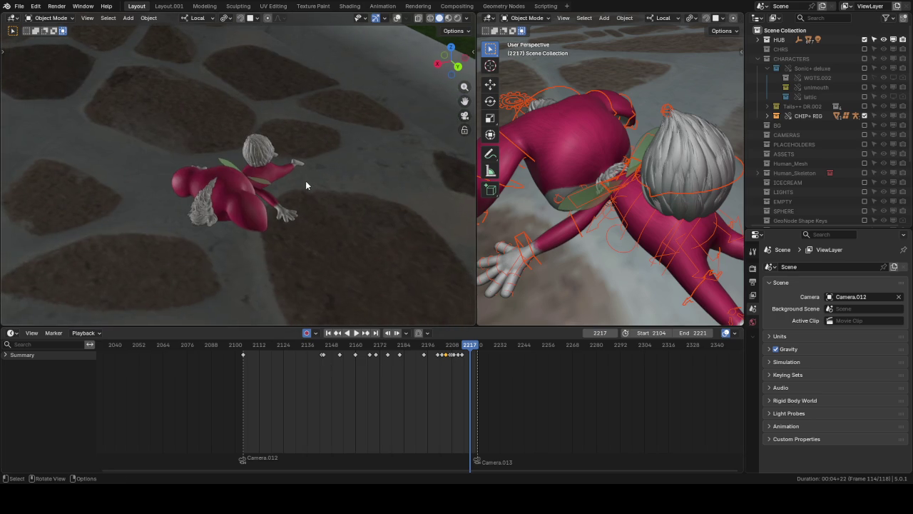
{"action": "key", "text": "t"}
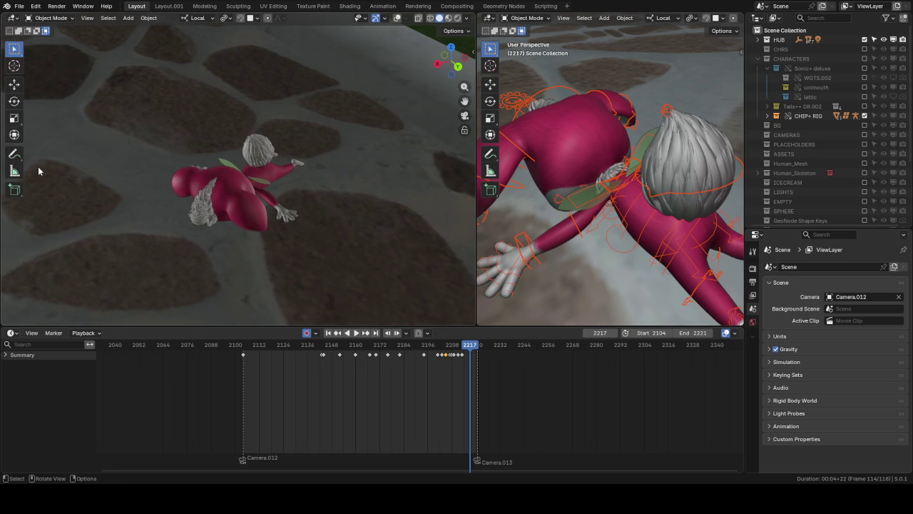
{"action": "left_click", "coordinate": [14, 153]}
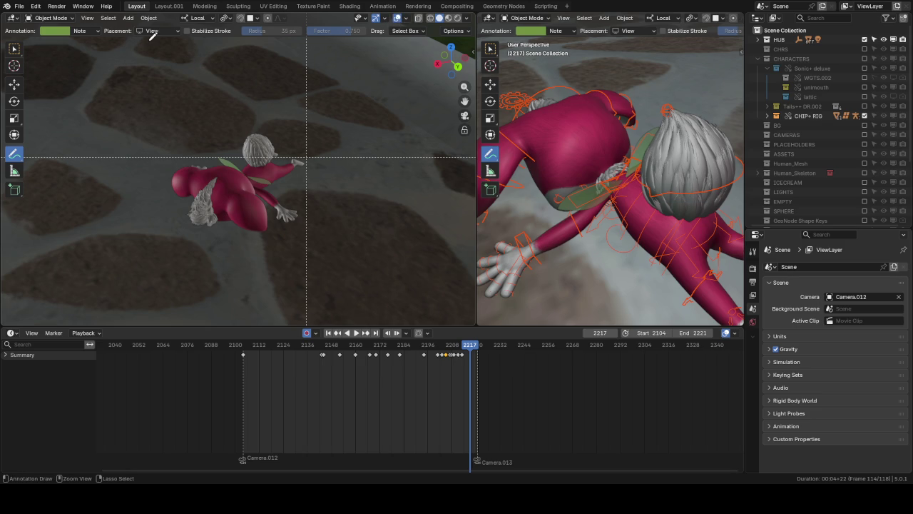
{"action": "left_click", "coordinate": [82, 32]}
{"action": "left_click", "coordinate": [128, 65]}
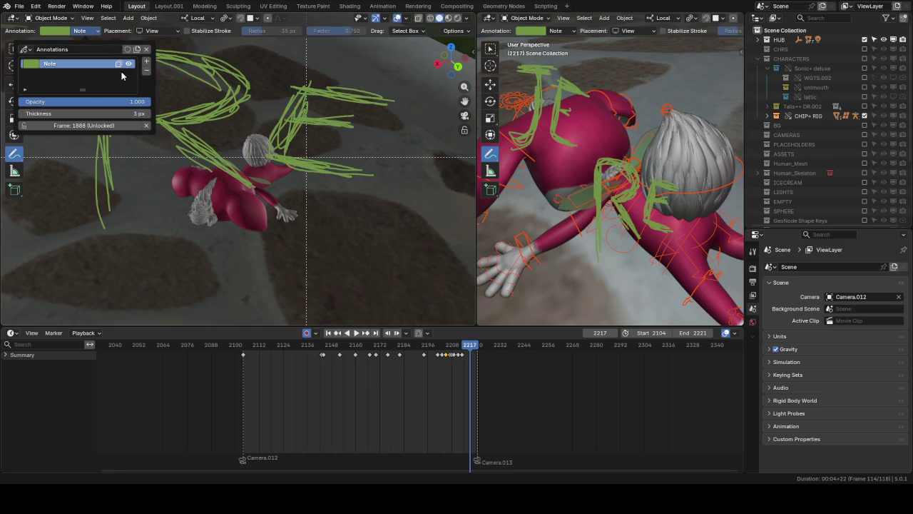
Step: Look through the scene camera in the left view and review the viewport overlay settings
{"action": "key", "text": "KP_0"}
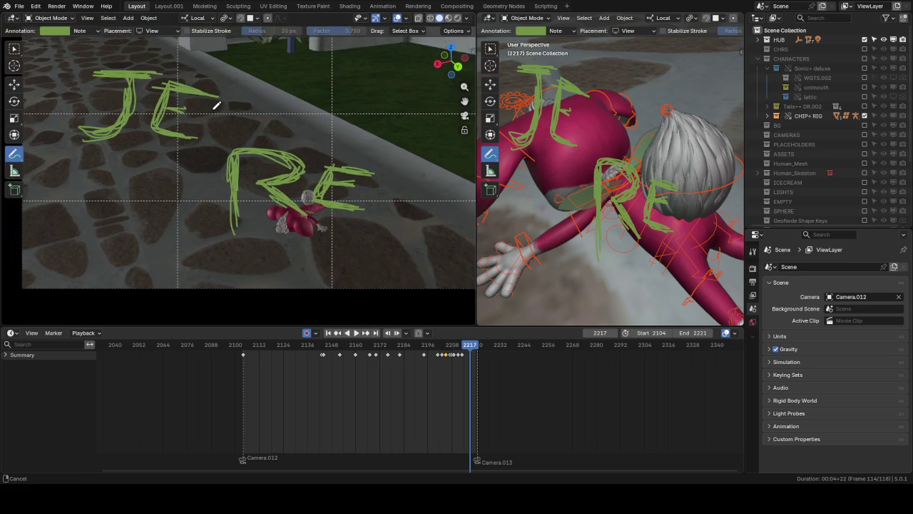
{"action": "middle_click_drag", "start_coordinate": [212, 103], "coordinate": [220, 128], "text": "shift"}
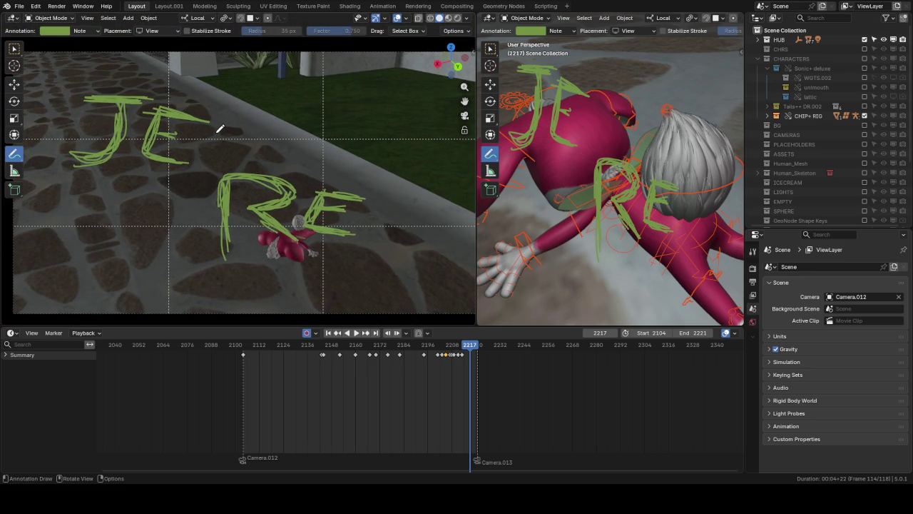
{"action": "key", "text": "ctrl+space"}
{"action": "key", "text": "ctrl+space"}
{"action": "left_click", "coordinate": [398, 19]}
{"action": "left_click", "coordinate": [397, 18]}
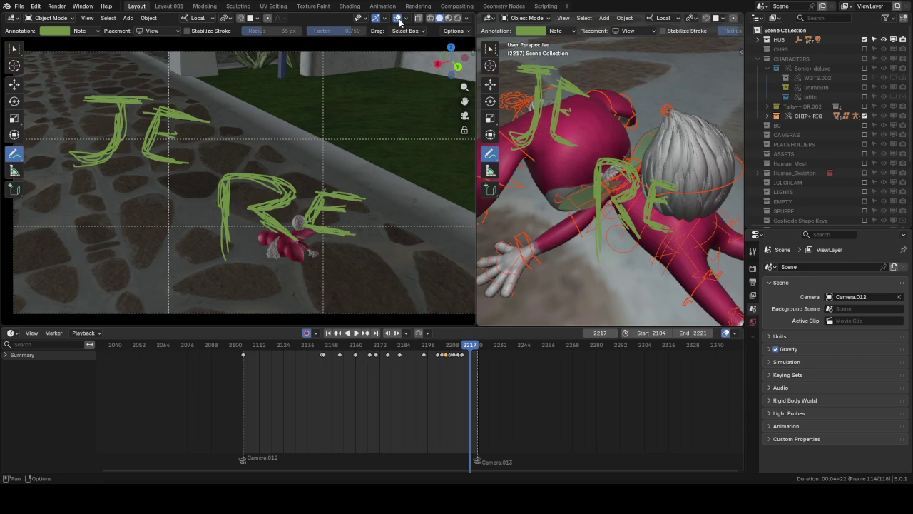
{"action": "left_click", "coordinate": [406, 18]}
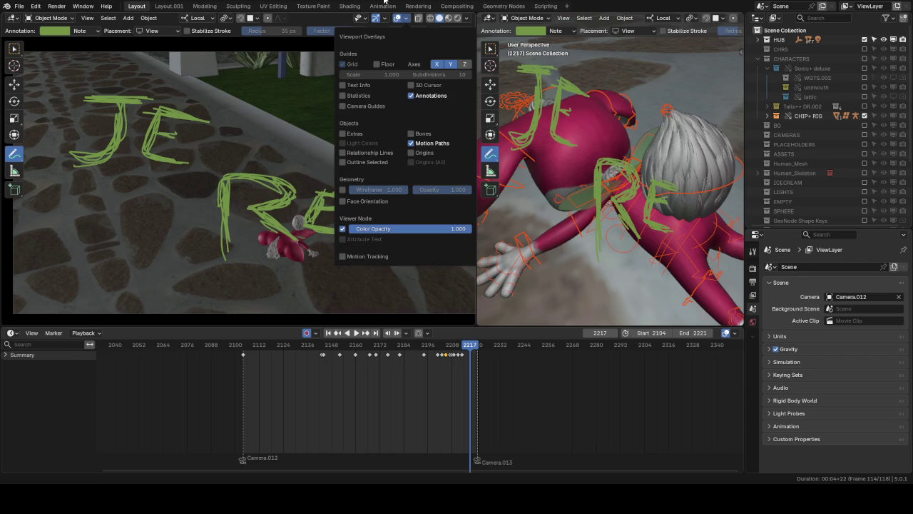
{"action": "left_click", "coordinate": [405, 20]}
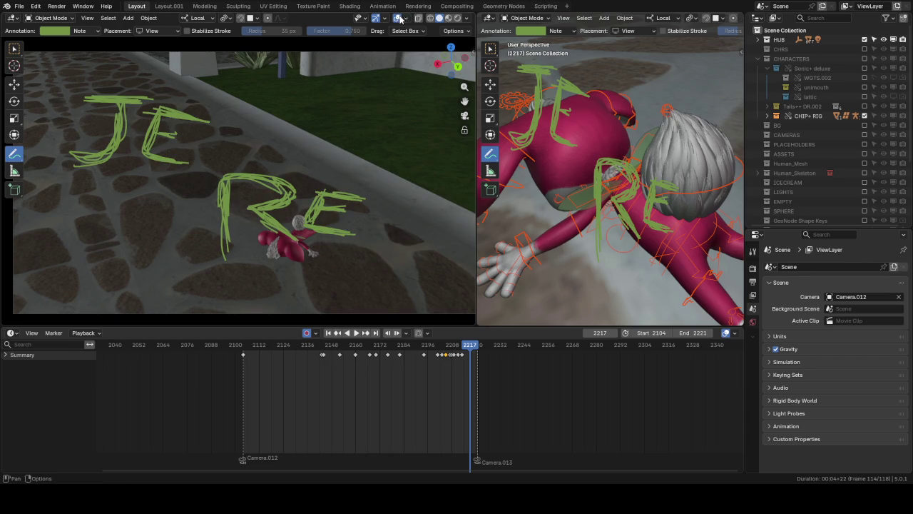
{"action": "left_click", "coordinate": [406, 18]}
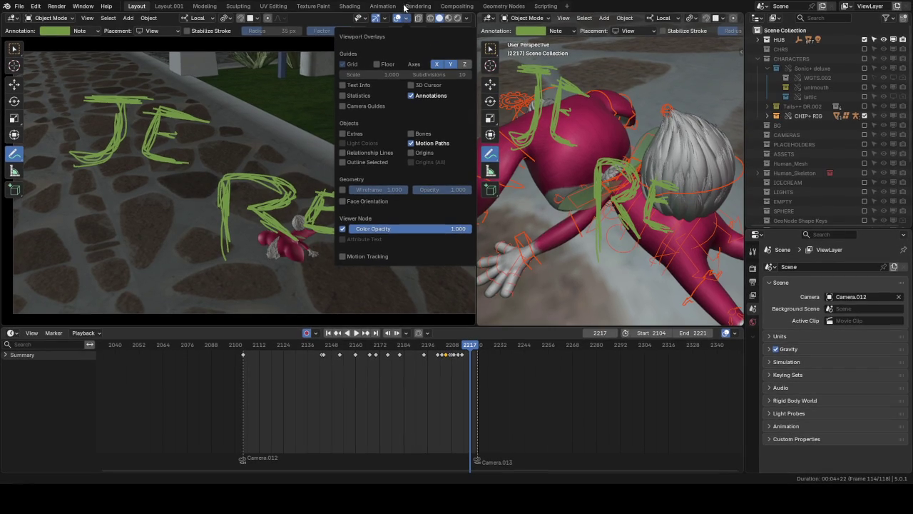
{"action": "left_click", "coordinate": [406, 15]}
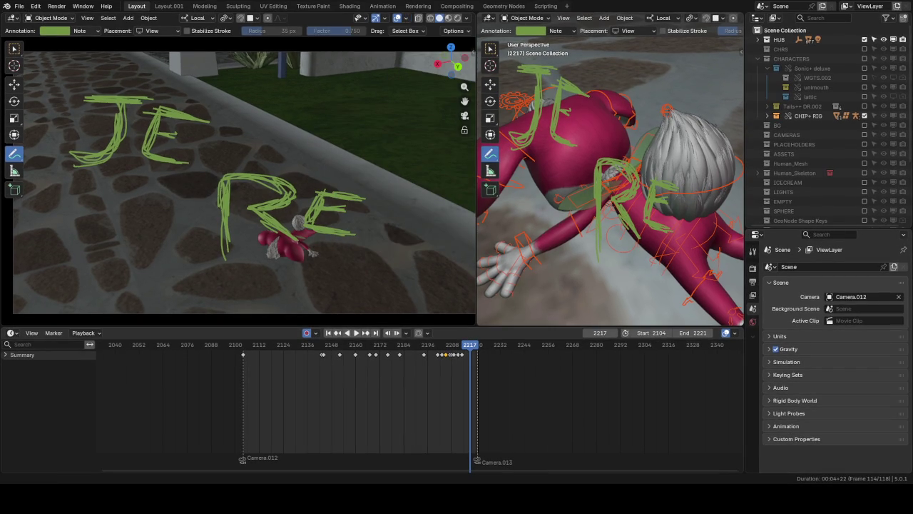
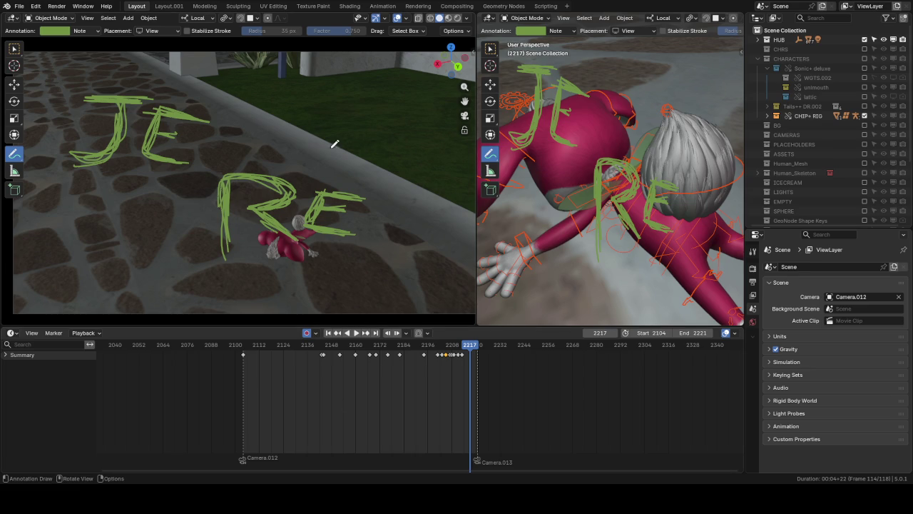
Step: Hide the green Note annotation layer, switch to Select Box, and replay the shot from the start
{"action": "left_click", "coordinate": [80, 31]}
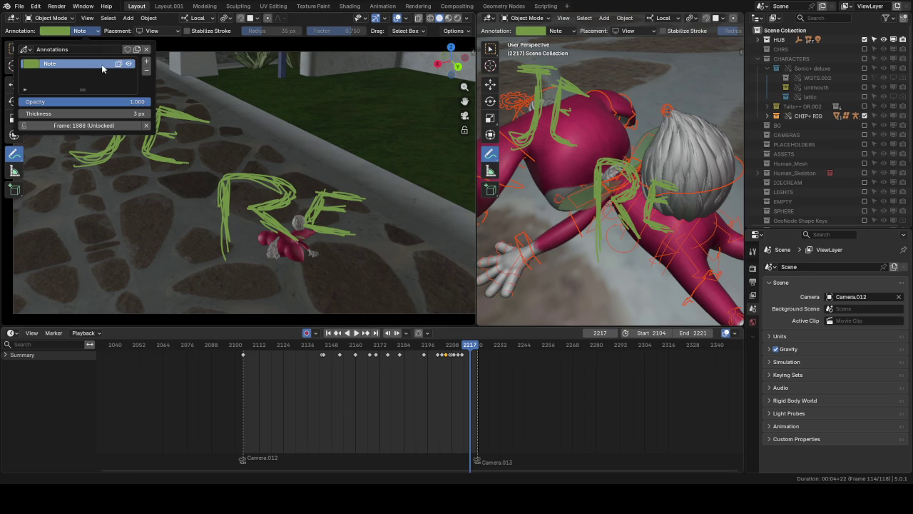
{"action": "left_click", "coordinate": [129, 63]}
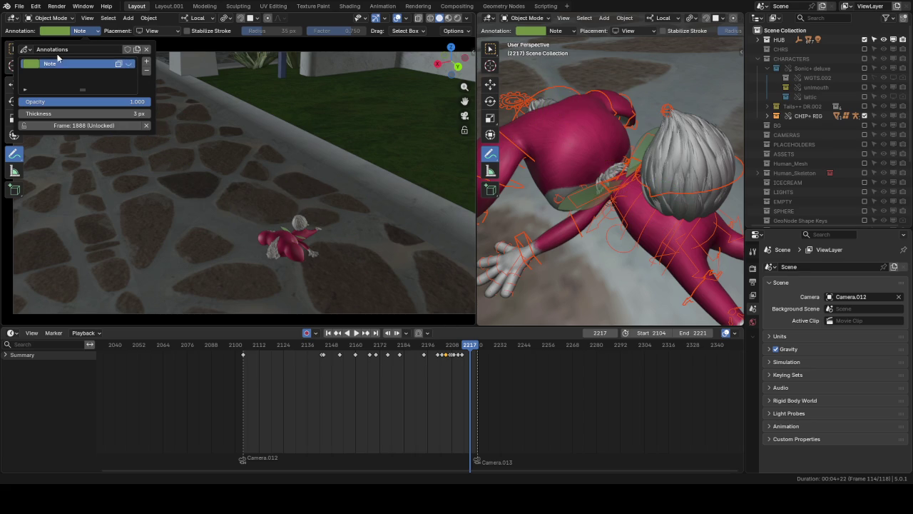
{"action": "left_click", "coordinate": [13, 48]}
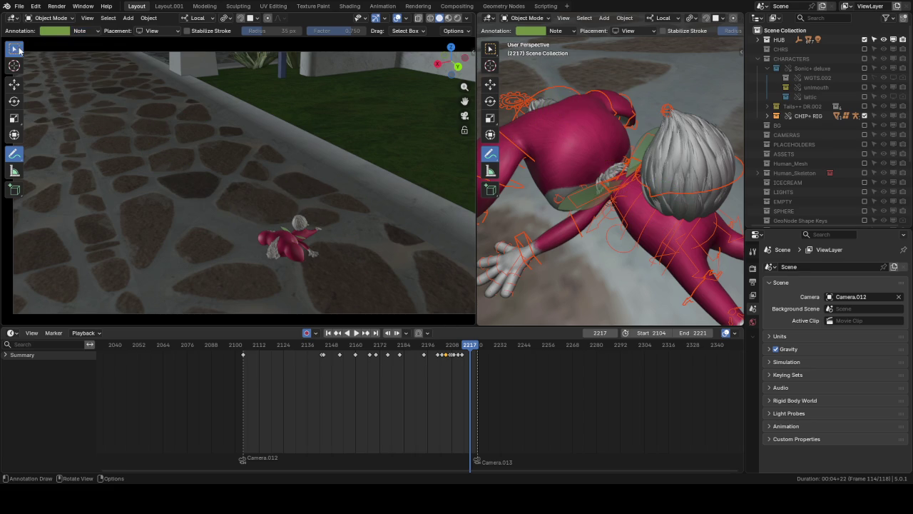
{"action": "left_click", "coordinate": [254, 346]}
{"action": "key", "text": "space"}
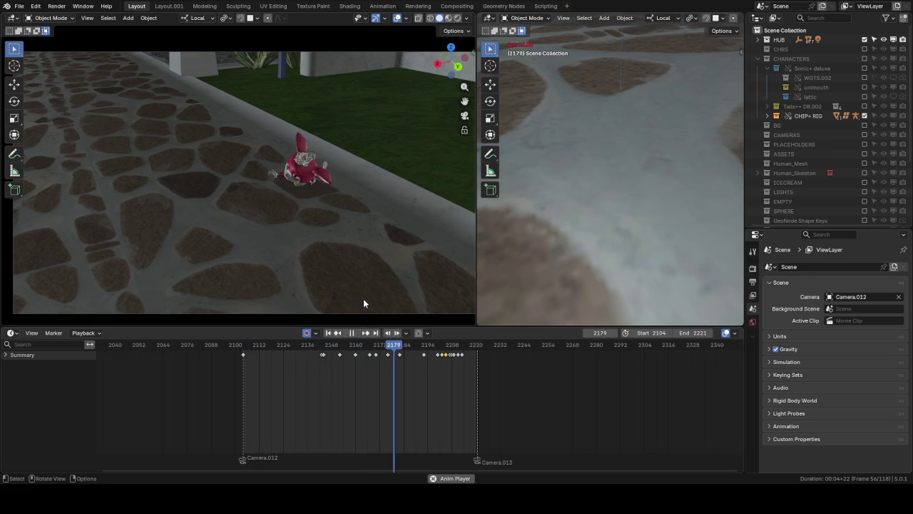
Step: Preview the tumble with taller viewports, frame Chip in the right view, and select its rig
{"action": "key", "text": "Escape"}
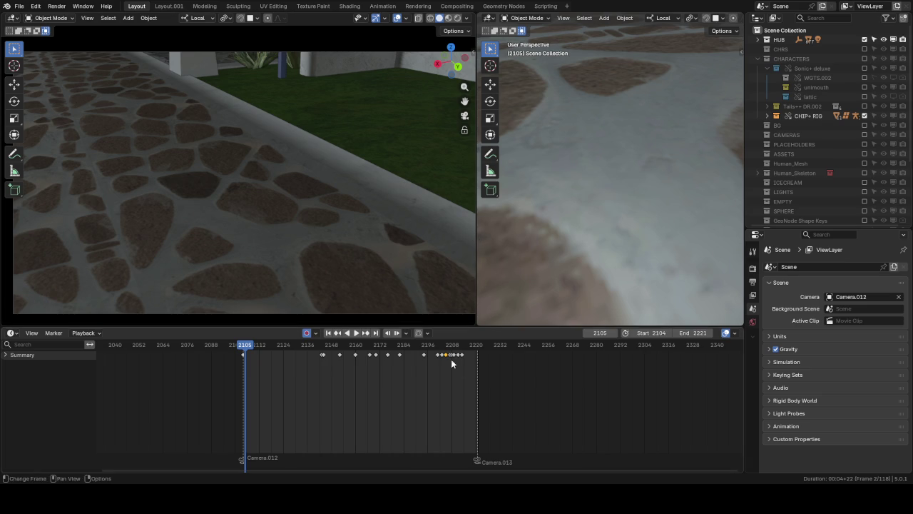
{"action": "key", "text": "space"}
{"action": "key", "text": "space"}
{"action": "left_click_drag", "start_coordinate": [528, 327], "coordinate": [501, 343]}
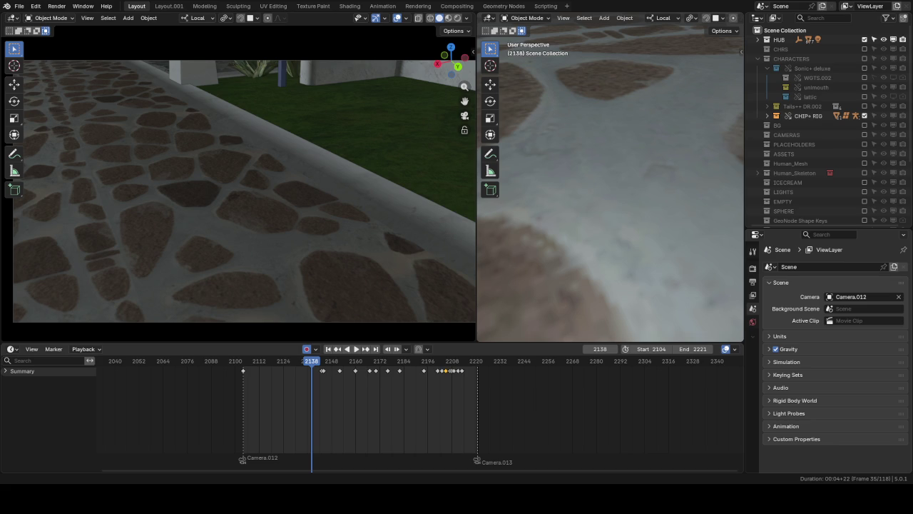
{"action": "key", "text": "space"}
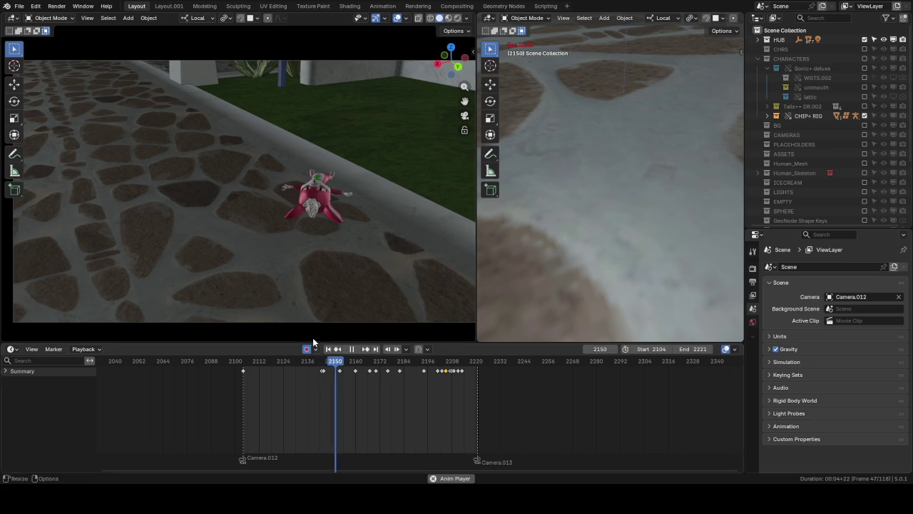
{"action": "key", "text": "KP_Decimal"}
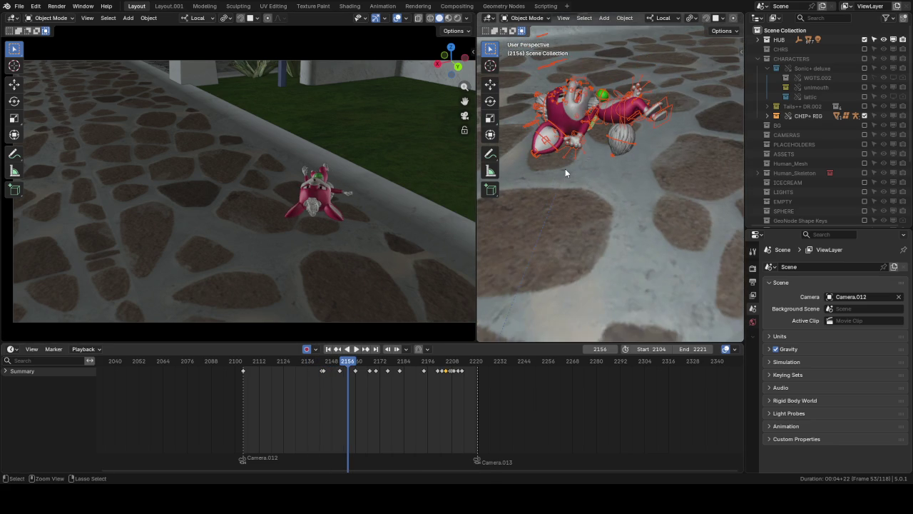
{"action": "left_click", "coordinate": [647, 108]}
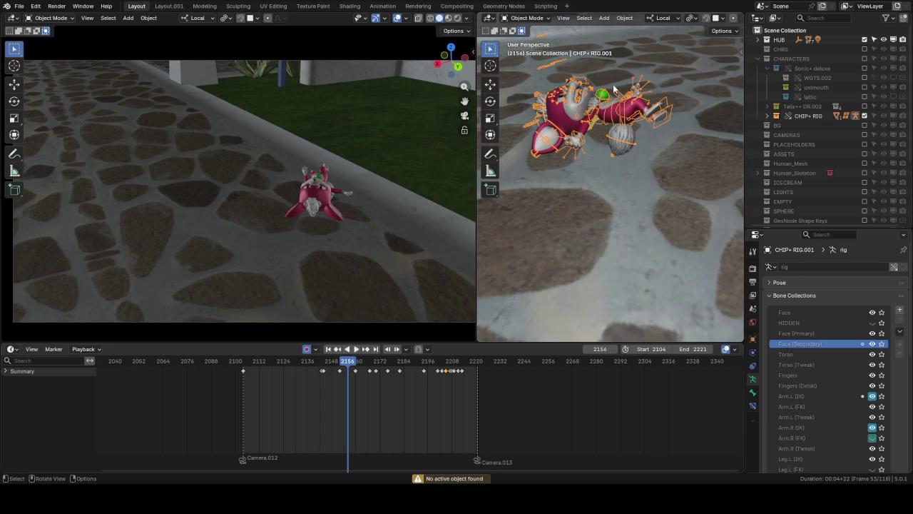
Step: Enter Pose Mode, select the torso bone, and exclude the HUB environment collection
{"action": "key", "text": "ctrl+Tab"}
{"action": "middle_click_drag", "start_coordinate": [614, 85], "coordinate": [634, 107]}
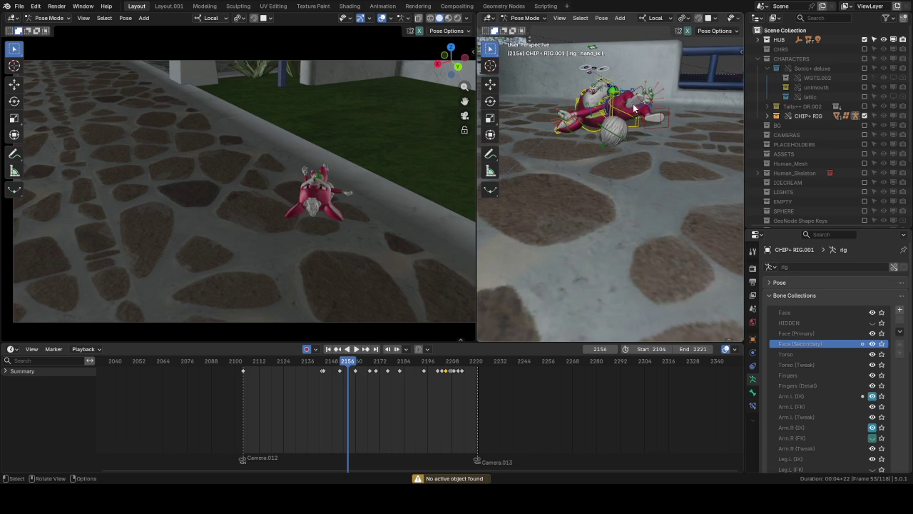
{"action": "left_click", "coordinate": [615, 96]}
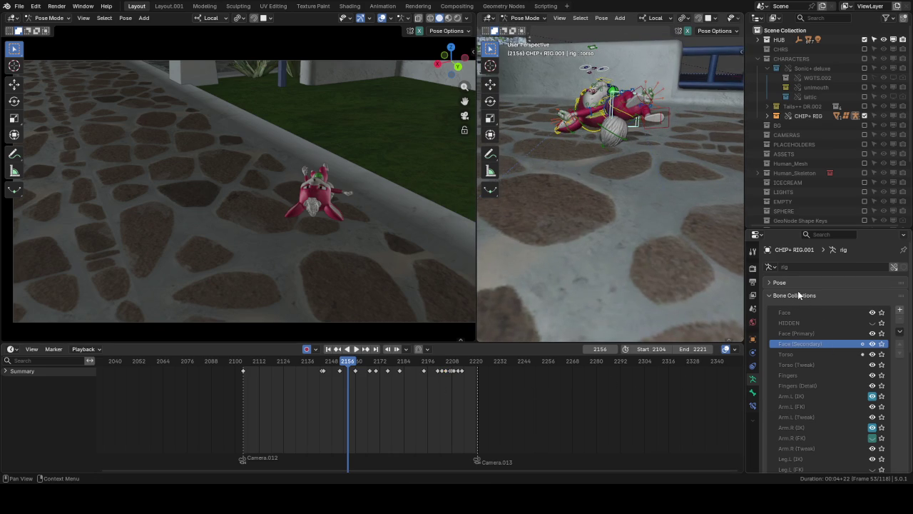
{"action": "left_click", "coordinate": [865, 40]}
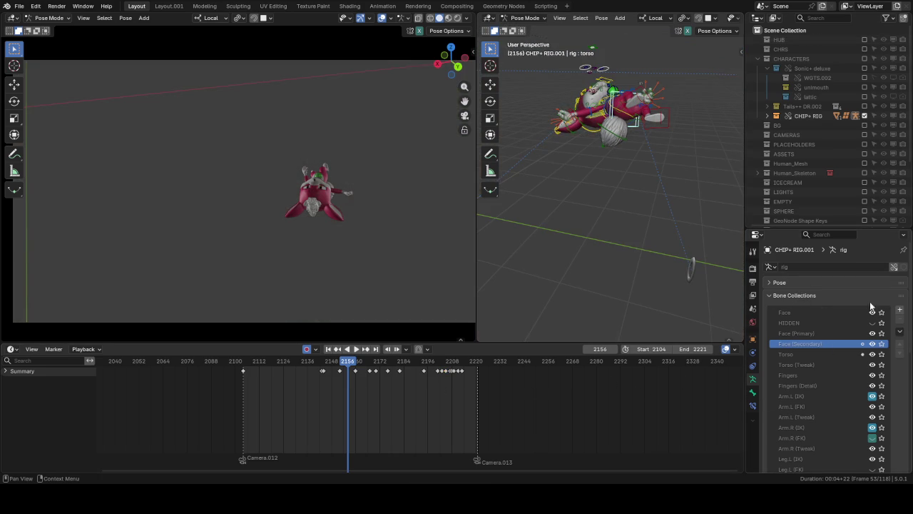
{"action": "left_click", "coordinate": [795, 295]}
{"action": "left_click", "coordinate": [807, 297]}
{"action": "left_click", "coordinate": [795, 295]}
Step: Calculate the torso's motion path over frames 2104–2221 and play it back
{"action": "left_click", "coordinate": [791, 308]}
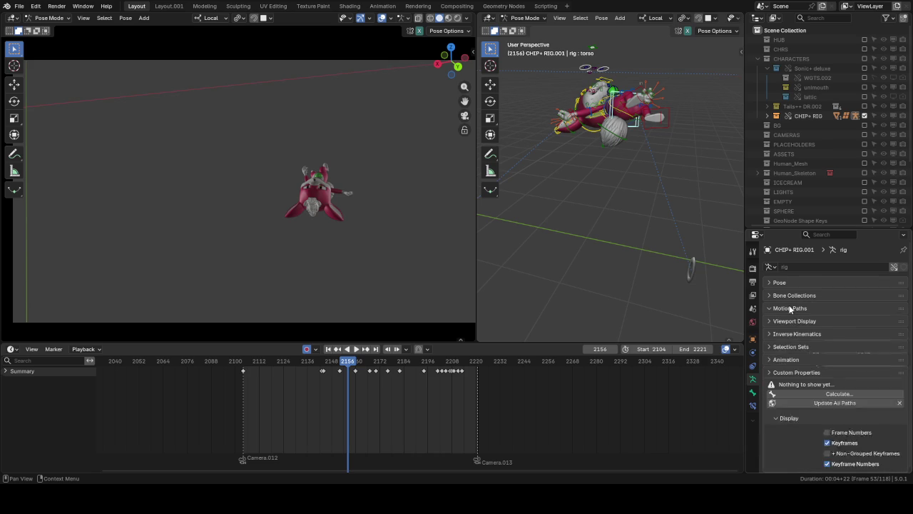
{"action": "left_click", "coordinate": [835, 394]}
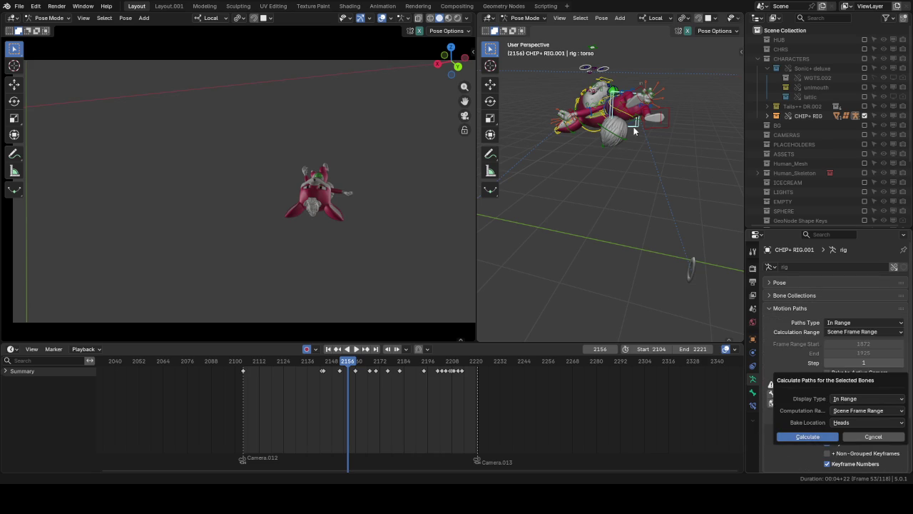
{"action": "key", "text": "Return"}
{"action": "mouse_move", "coordinate": [635, 131]}
{"action": "middle_mouse_down"}
{"action": "mouse_move", "coordinate": [607, 137]}
{"action": "mouse_move", "coordinate": [630, 143]}
{"action": "middle_mouse_up"}
{"action": "key", "text": "space"}
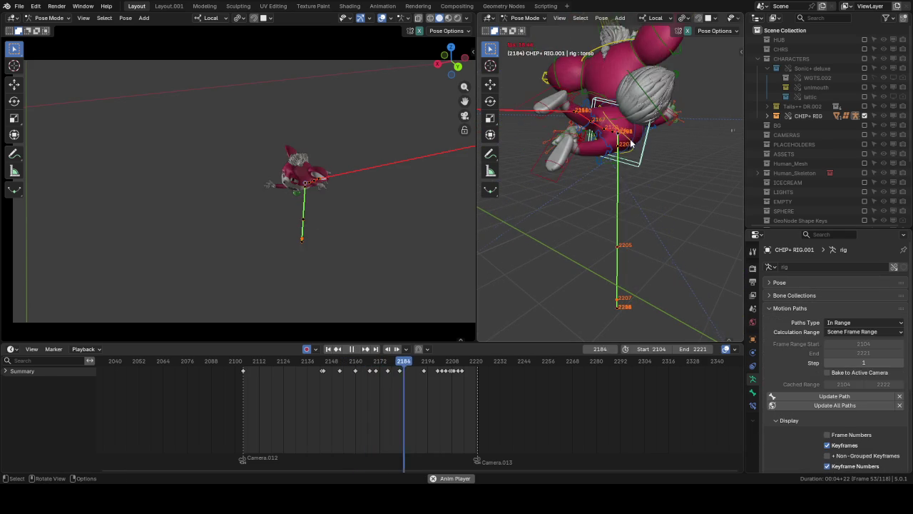
Step: Replay the fall from an earlier frame and pause it at frame 2169
{"action": "key", "text": "space"}
{"action": "scroll", "coordinate": [631, 142], "scroll_direction": "up", "scroll_amount": 2}
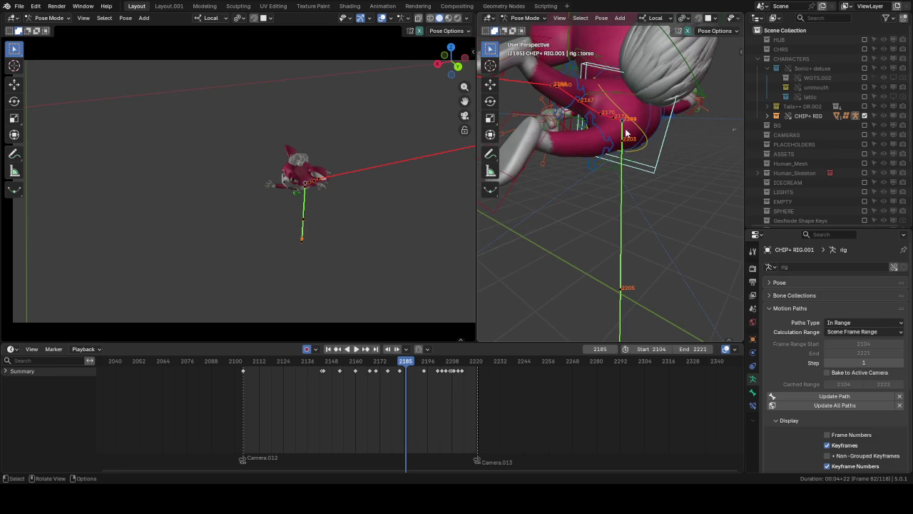
{"action": "left_click", "coordinate": [325, 361]}
{"action": "key", "text": "space"}
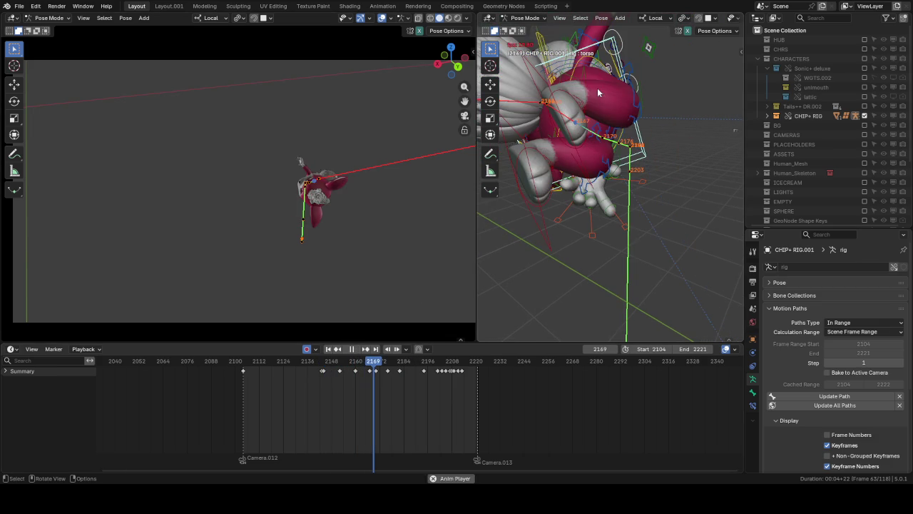
{"action": "key", "text": "space"}
{"action": "middle_click_drag", "start_coordinate": [606, 91], "coordinate": [624, 88]}
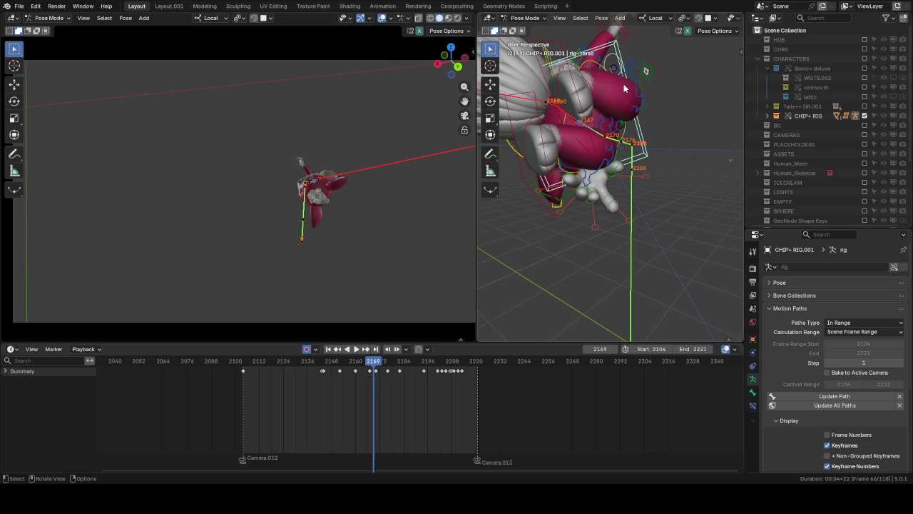
Step: Try a vertical torso move, cancel it, then select the hand_ik.L control
{"action": "key", "text": "g"}
{"action": "key", "text": "z"}
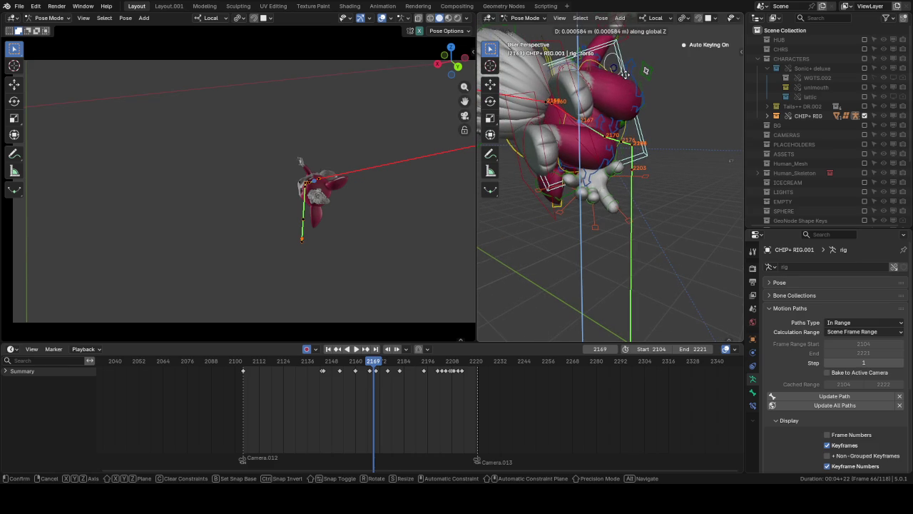
{"action": "right_click", "coordinate": [624, 71]}
{"action": "middle_click_drag", "start_coordinate": [624, 71], "coordinate": [584, 158]}
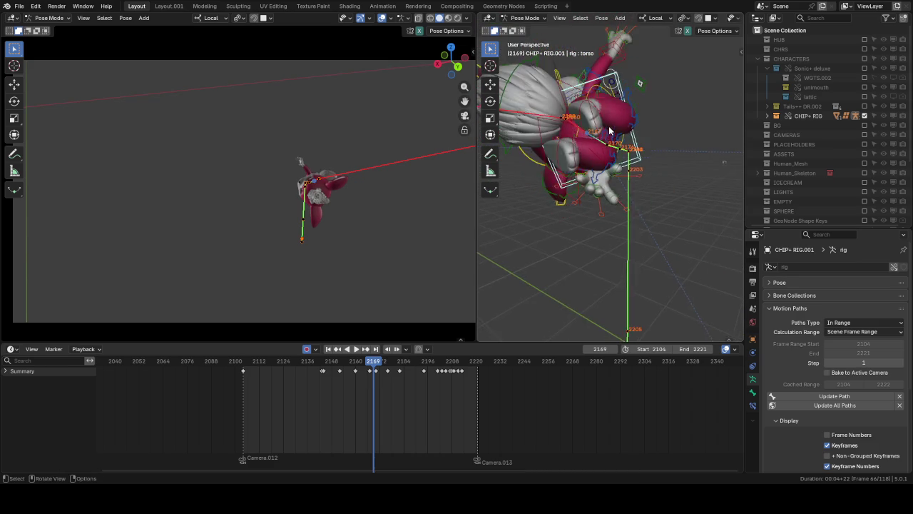
{"action": "left_click", "coordinate": [659, 76], "text": "shift"}
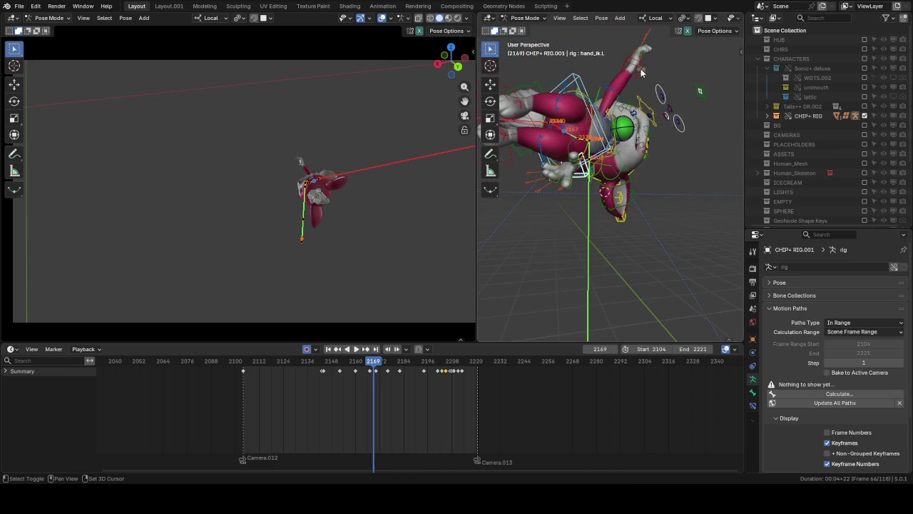
Step: Select foot_IK.L and nudge it vertically at the current frame and at frame 2167
{"action": "left_click", "coordinate": [521, 93]}
{"action": "mouse_move", "coordinate": [598, 138]}
{"action": "middle_mouse_down"}
{"action": "mouse_move", "coordinate": [628, 148]}
{"action": "mouse_move", "coordinate": [678, 135]}
{"action": "middle_mouse_up"}
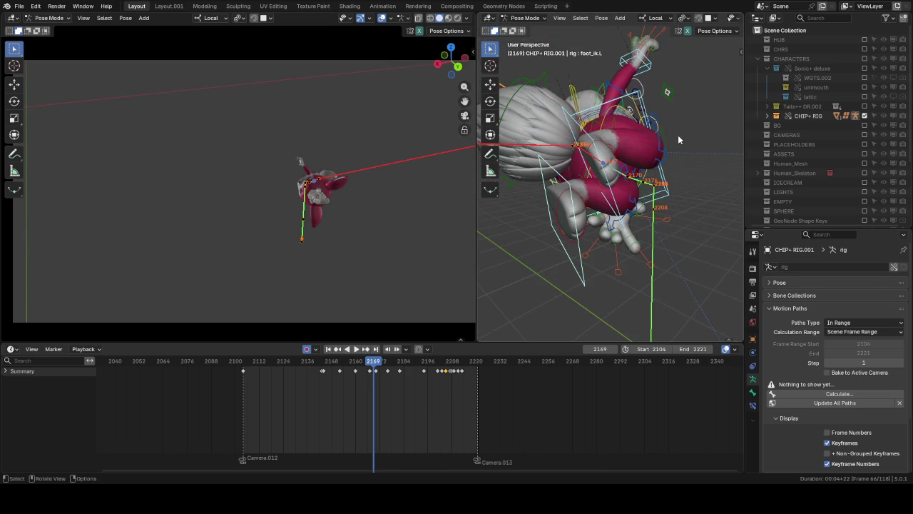
{"action": "key", "text": "g"}
{"action": "key", "text": "z"}
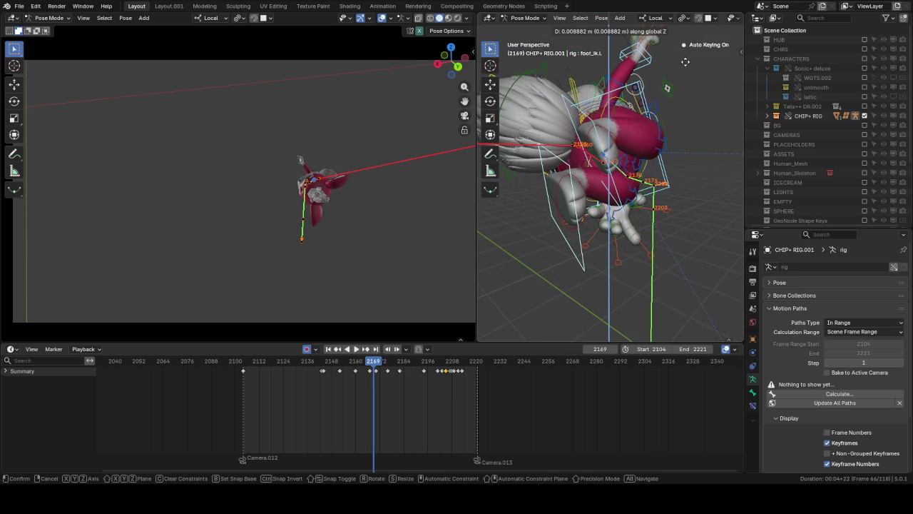
{"action": "left_click", "coordinate": [687, 72]}
{"action": "key", "text": "Left"}
{"action": "key", "text": "Left"}
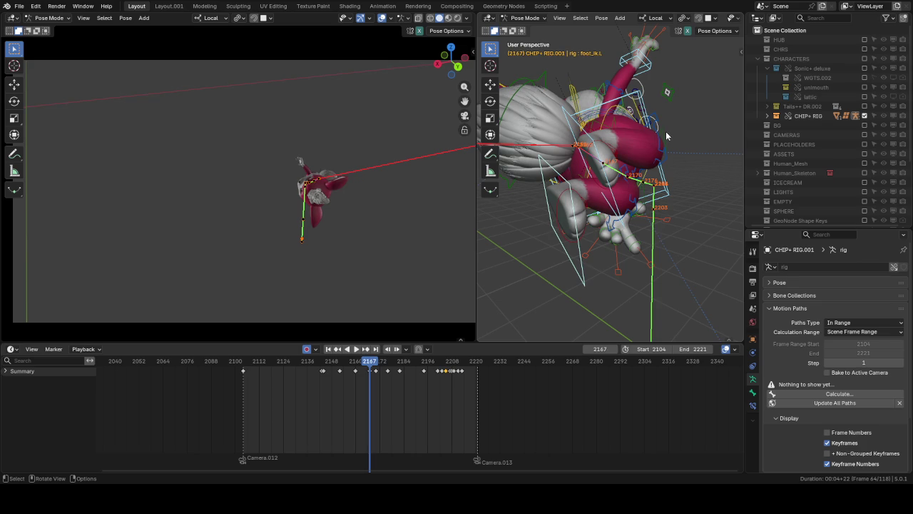
{"action": "key", "text": "g"}
{"action": "key", "text": "z"}
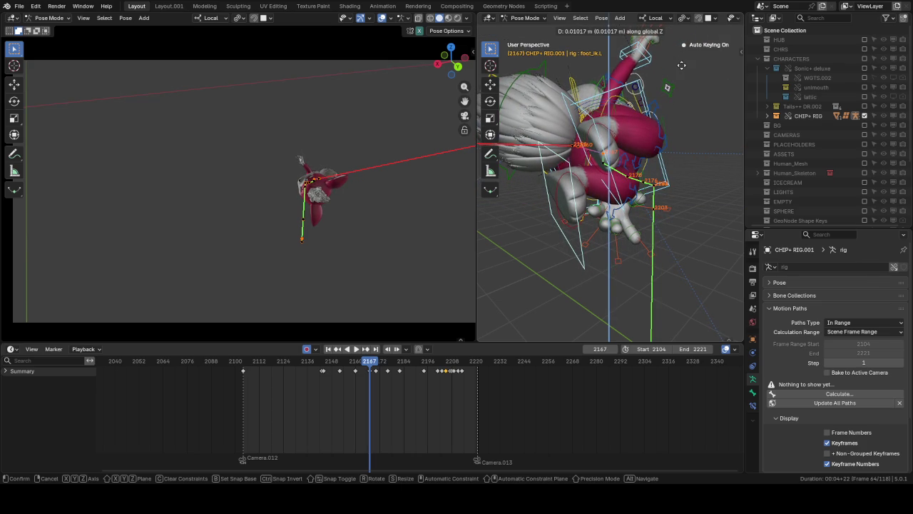
{"action": "left_click", "coordinate": [681, 64]}
Step: Nudge foot_IK.L vertically at frames 2170 and 2176, then play back the changes
{"action": "key", "text": "Up"}
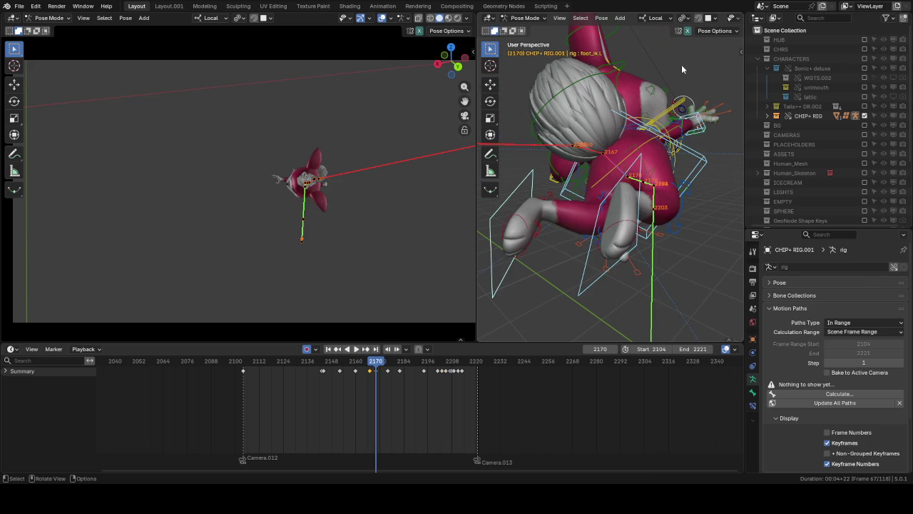
{"action": "key", "text": "g"}
{"action": "key", "text": "z"}
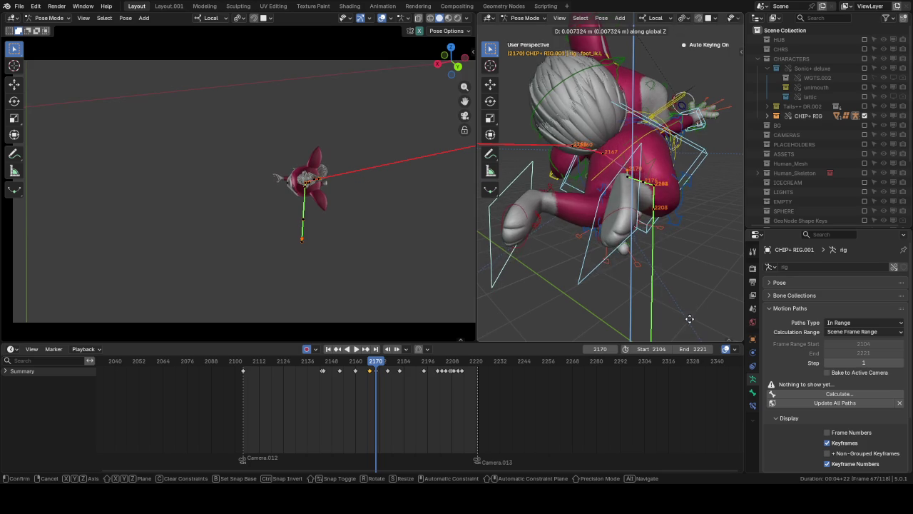
{"action": "left_click", "coordinate": [708, 231]}
{"action": "key", "text": "Up"}
{"action": "key", "text": "g"}
{"action": "key", "text": "z"}
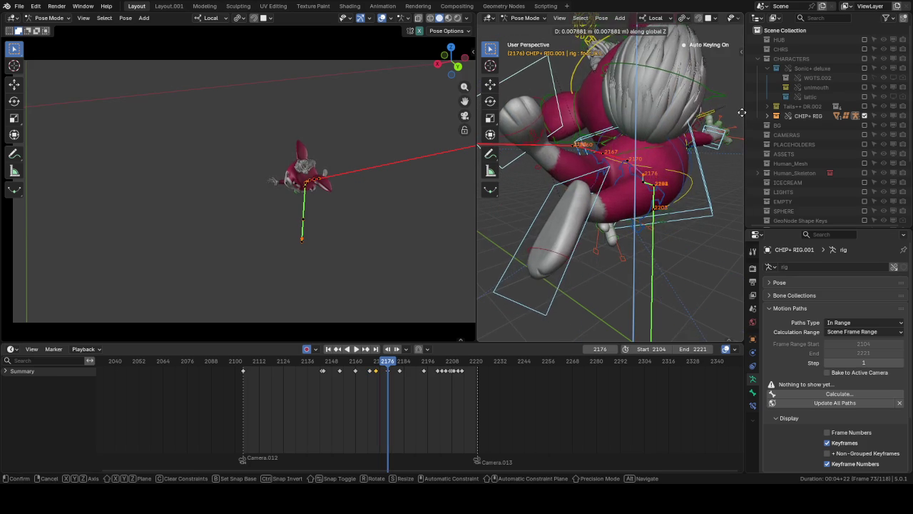
{"action": "left_click", "coordinate": [723, 148]}
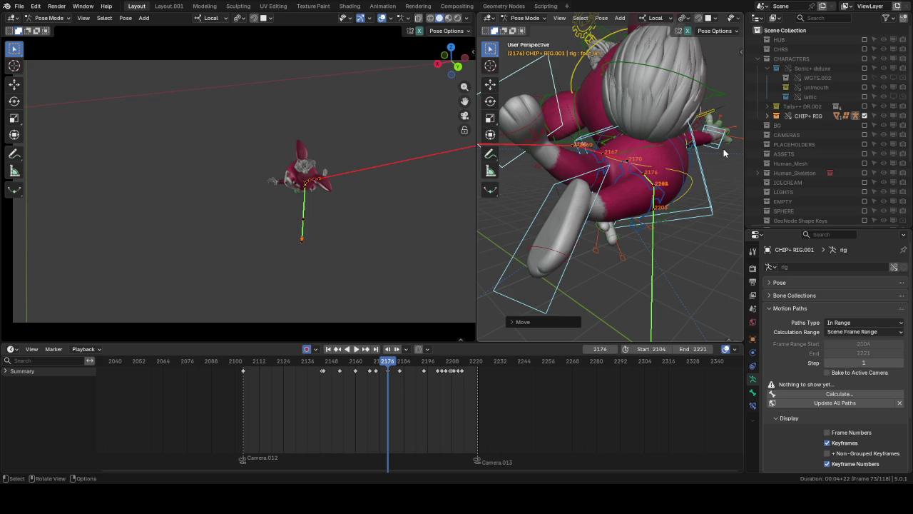
{"action": "key", "text": "space"}
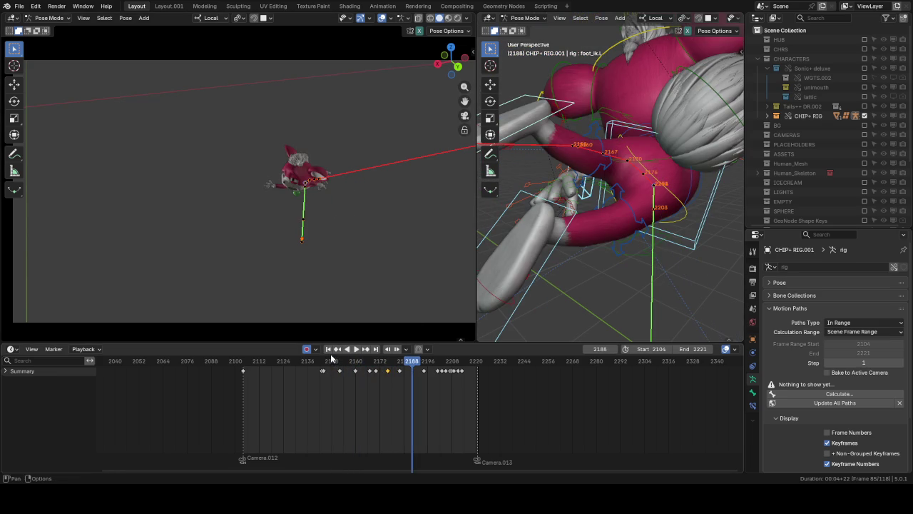
Step: Stop playback, scrub to around frame 2164, and step back to keyframe 2160
{"action": "key", "text": "space"}
{"action": "middle_click_drag", "start_coordinate": [688, 115], "coordinate": [669, 141]}
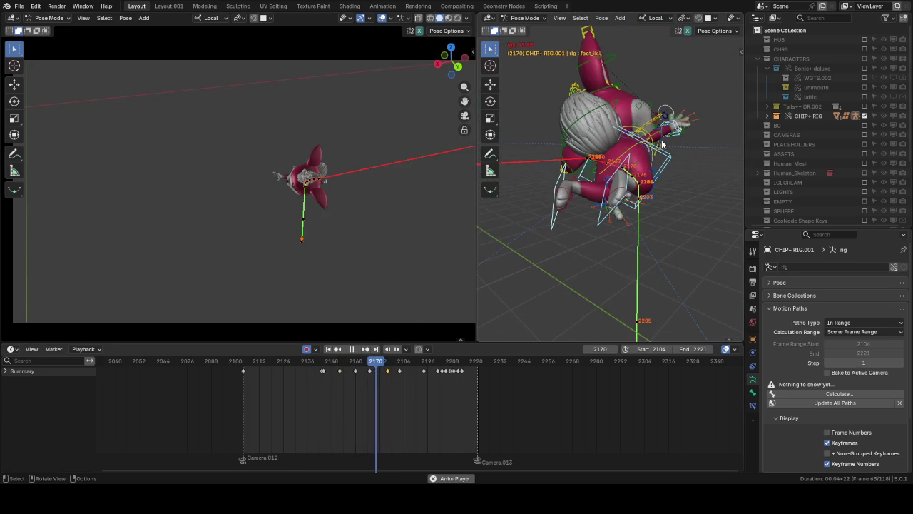
{"action": "left_click", "coordinate": [363, 363]}
{"action": "key", "text": "space"}
{"action": "key", "text": "space"}
{"action": "key", "text": "Right"}
{"action": "scroll", "coordinate": [505, 184], "scroll_direction": "up", "scroll_amount": 2}
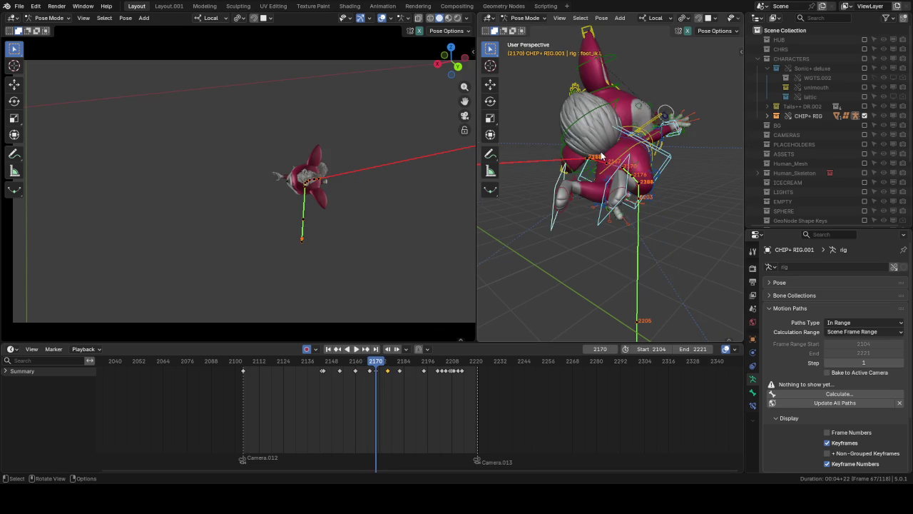
{"action": "scroll", "coordinate": [612, 158], "scroll_direction": "up", "scroll_amount": 2}
{"action": "key", "text": "Down"}
{"action": "key", "text": "Down"}
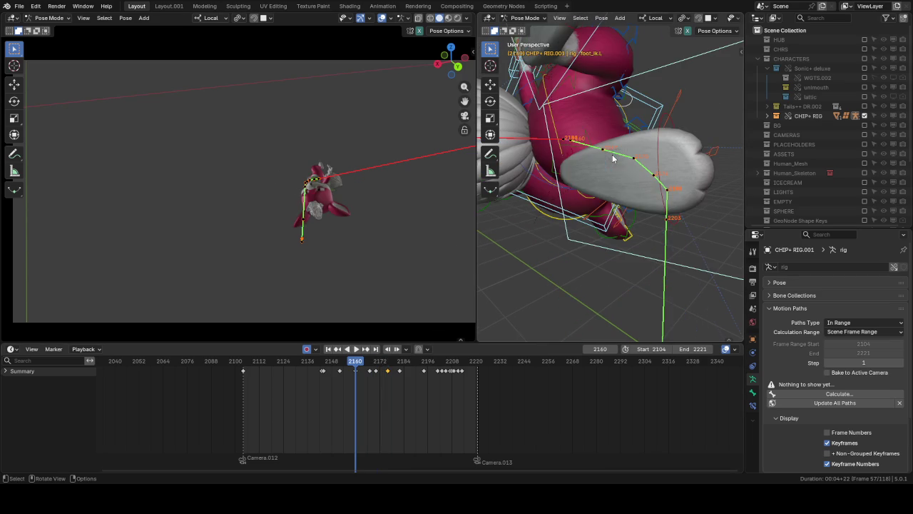
Step: Raise or lower the left foot vertically at keyframes 2160 and 2167
{"action": "middle_click_drag", "start_coordinate": [631, 136], "coordinate": [640, 137]}
{"action": "key", "text": "g"}
{"action": "key", "text": "z"}
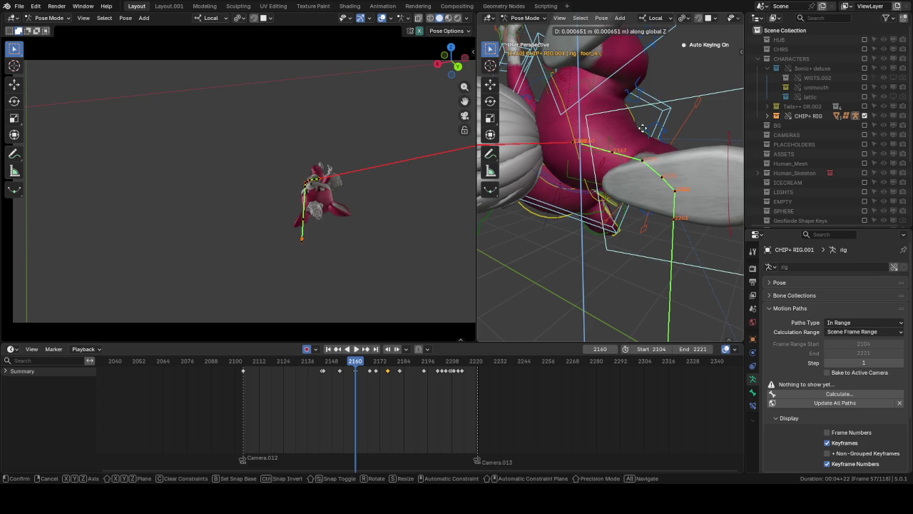
{"action": "left_click", "coordinate": [642, 128]}
{"action": "key", "text": "Up"}
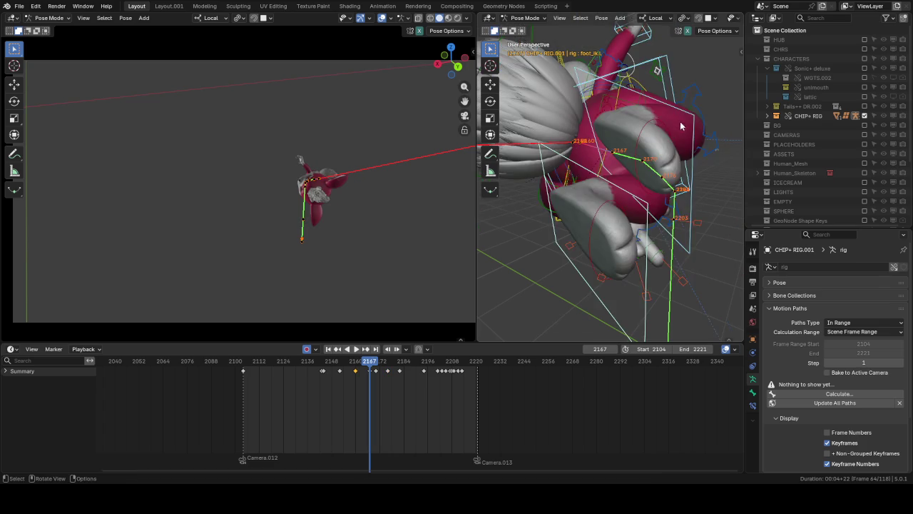
{"action": "middle_click_drag", "start_coordinate": [642, 127], "coordinate": [675, 120]}
{"action": "key", "text": "g"}
{"action": "key", "text": "z"}
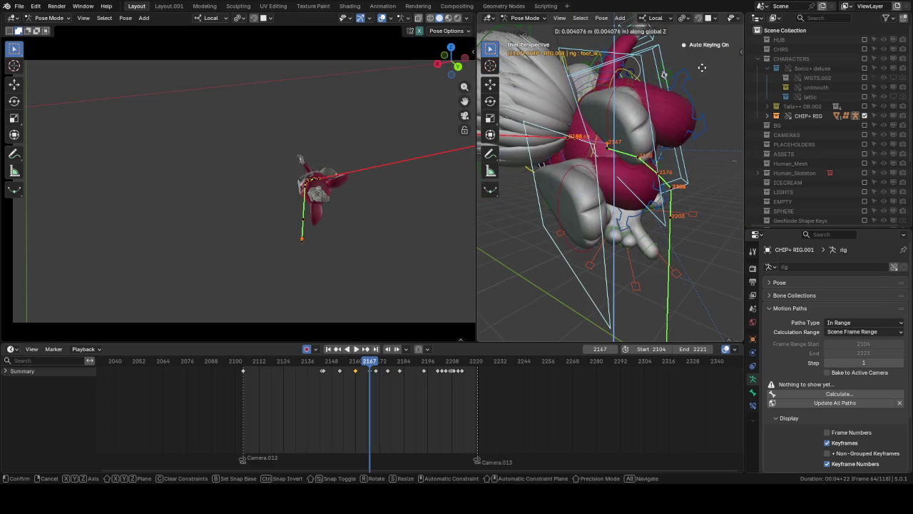
{"action": "left_click", "coordinate": [691, 72]}
Step: Adjust the left foot's height at keyframes 2170 and 2176
{"action": "key", "text": "Up"}
{"action": "key", "text": "g"}
{"action": "key", "text": "z"}
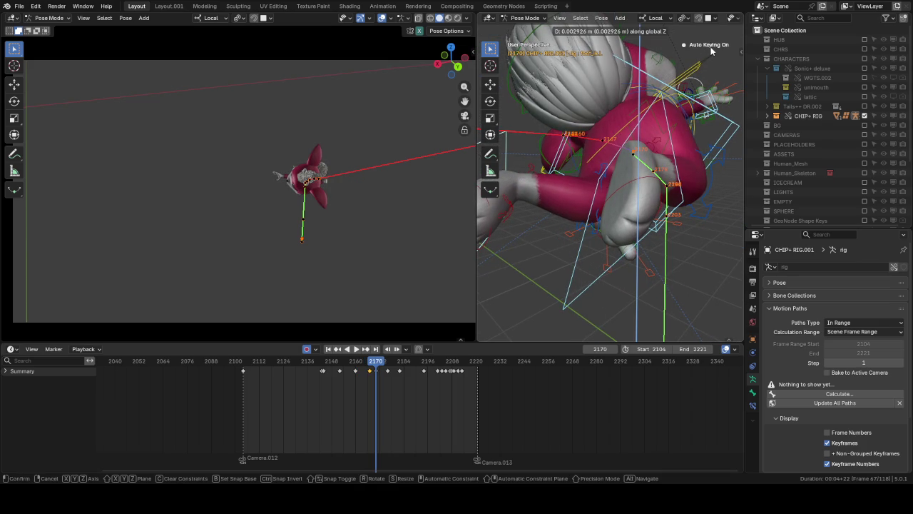
{"action": "left_click", "coordinate": [711, 47]}
{"action": "key", "text": "Up"}
{"action": "key", "text": "g"}
{"action": "key", "text": "z"}
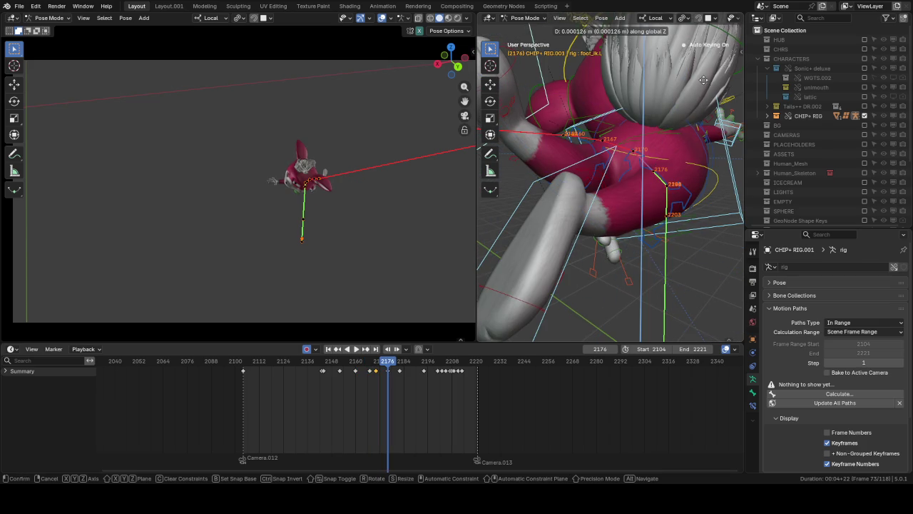
{"action": "left_click", "coordinate": [730, 124]}
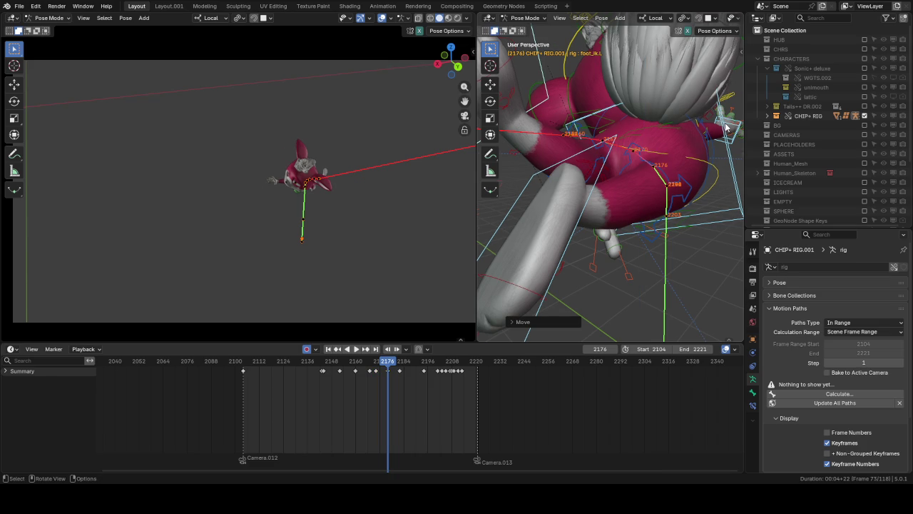
Step: Move the left foot vertically, then freely, at keyframe 2182
{"action": "key", "text": "Up"}
{"action": "key", "text": "Up"}
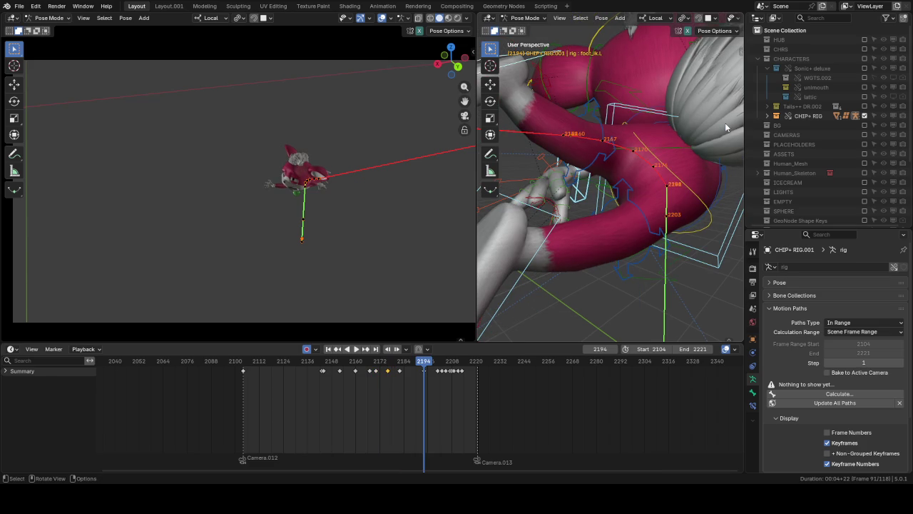
{"action": "key", "text": "Down"}
{"action": "key", "text": "g"}
{"action": "key", "text": "z"}
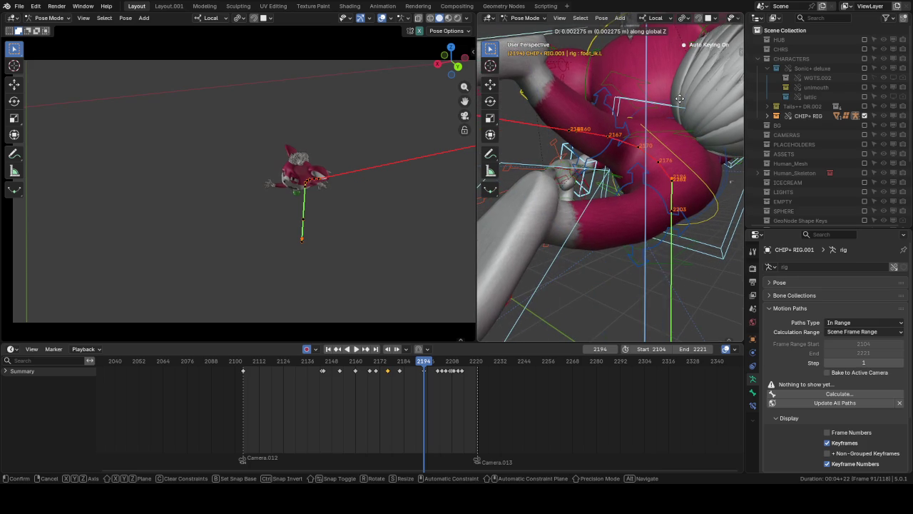
{"action": "left_click", "coordinate": [587, 240]}
{"action": "left_click_drag", "start_coordinate": [403, 366], "coordinate": [401, 365]}
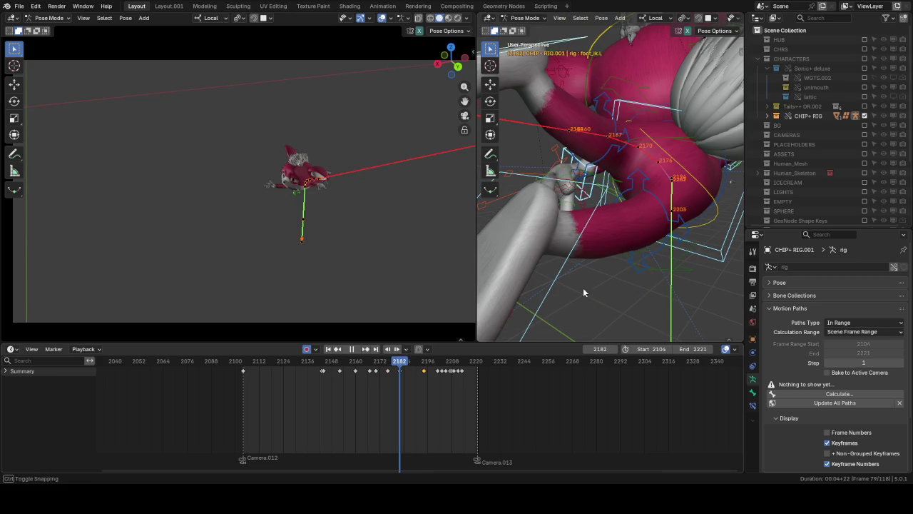
{"action": "middle_click_drag", "start_coordinate": [628, 193], "coordinate": [649, 177]}
{"action": "scroll", "coordinate": [662, 171], "scroll_direction": "up", "scroll_amount": 5}
{"action": "key", "text": "g"}
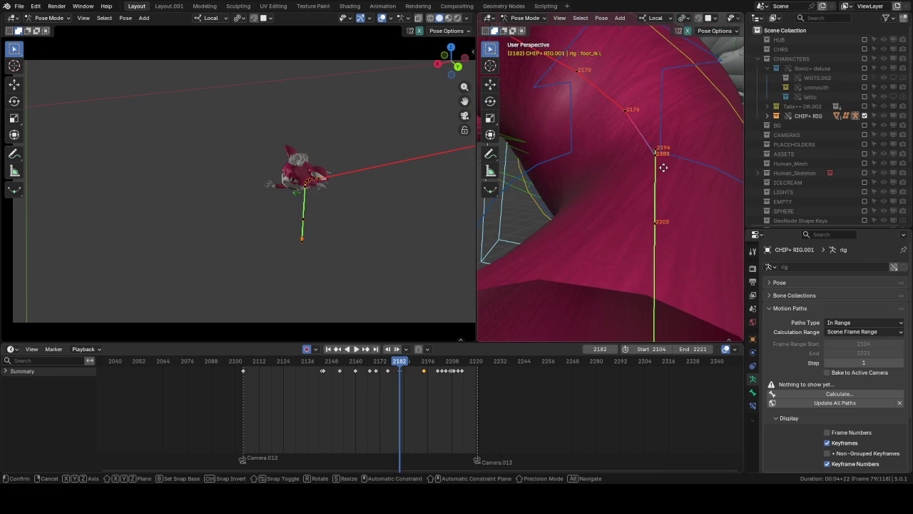
{"action": "left_click", "coordinate": [615, 156]}
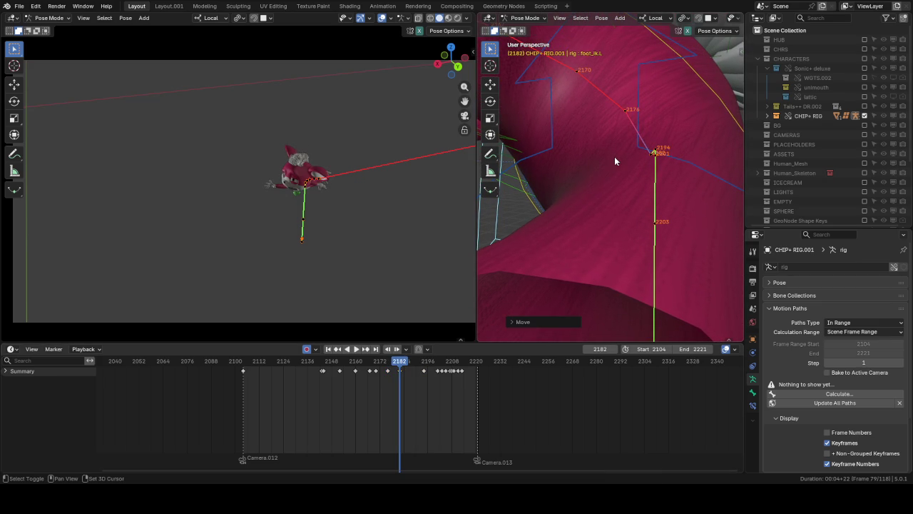
{"action": "scroll", "coordinate": [554, 210], "scroll_direction": "down", "scroll_amount": 5}
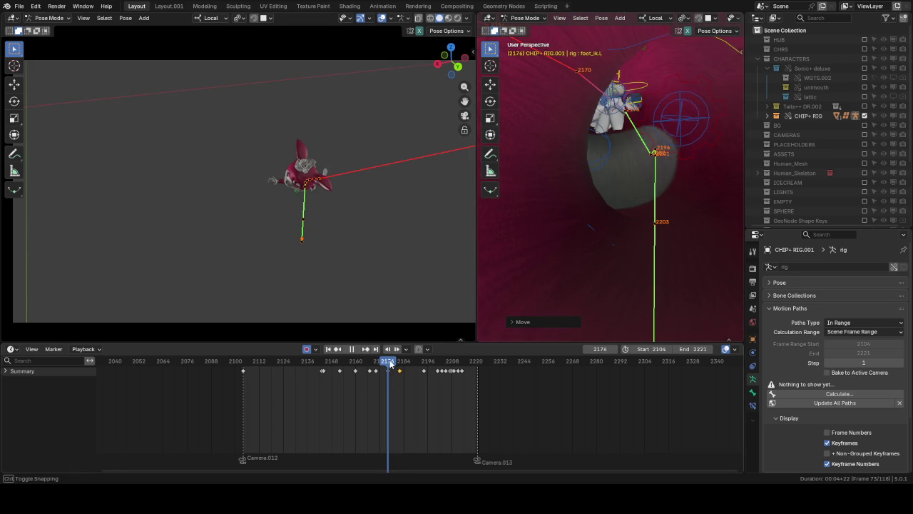
Step: Replay the fall, then scrub to frame 2199 and frame the view on the foot
{"action": "key", "text": "space"}
{"action": "key", "text": "space"}
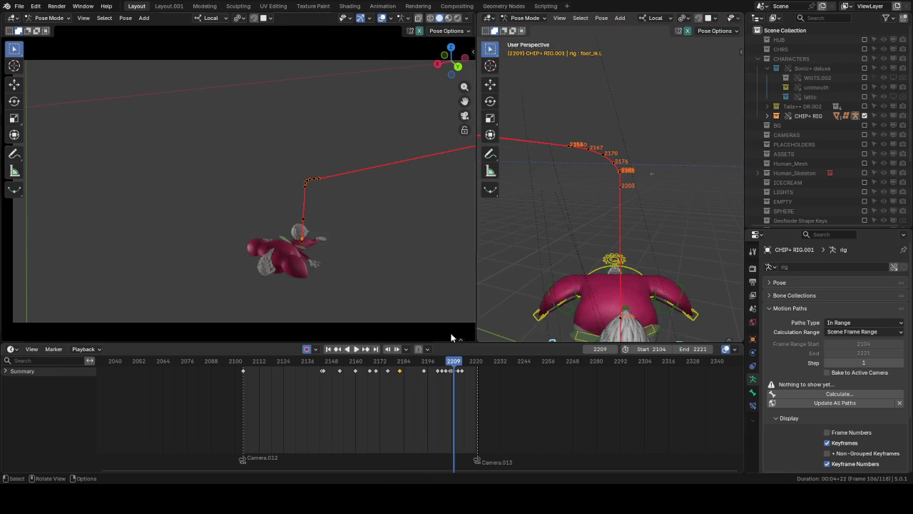
{"action": "left_click", "coordinate": [339, 348]}
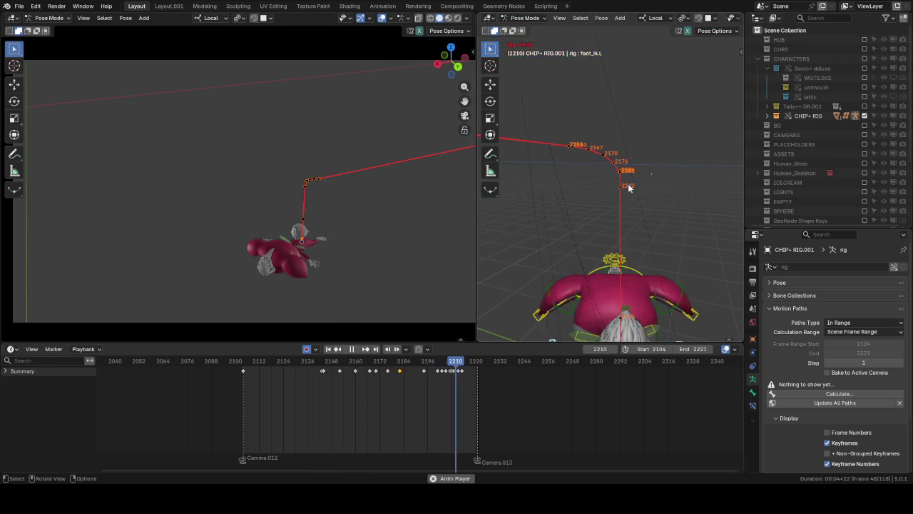
{"action": "key", "text": "space"}
{"action": "left_click_drag", "start_coordinate": [402, 364], "coordinate": [438, 368]}
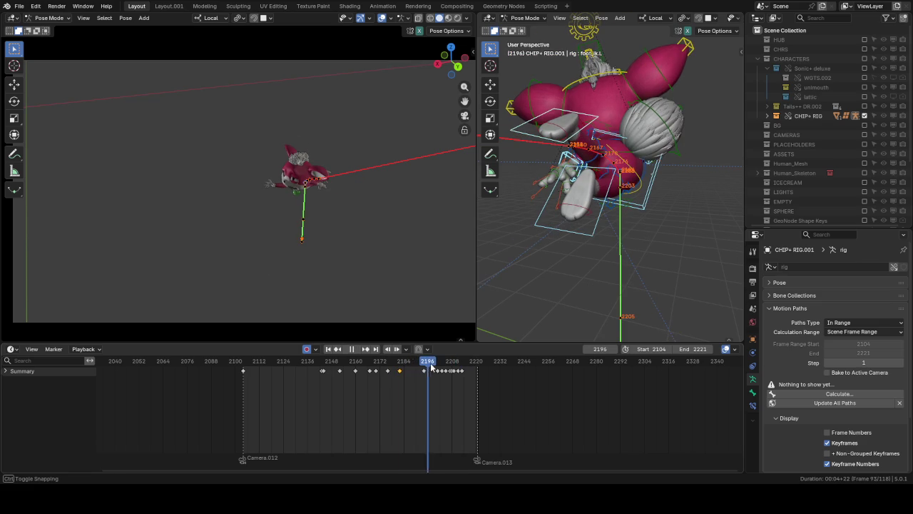
{"action": "left_click_drag", "start_coordinate": [439, 367], "coordinate": [438, 369]}
{"action": "key", "text": "KP_Decimal"}
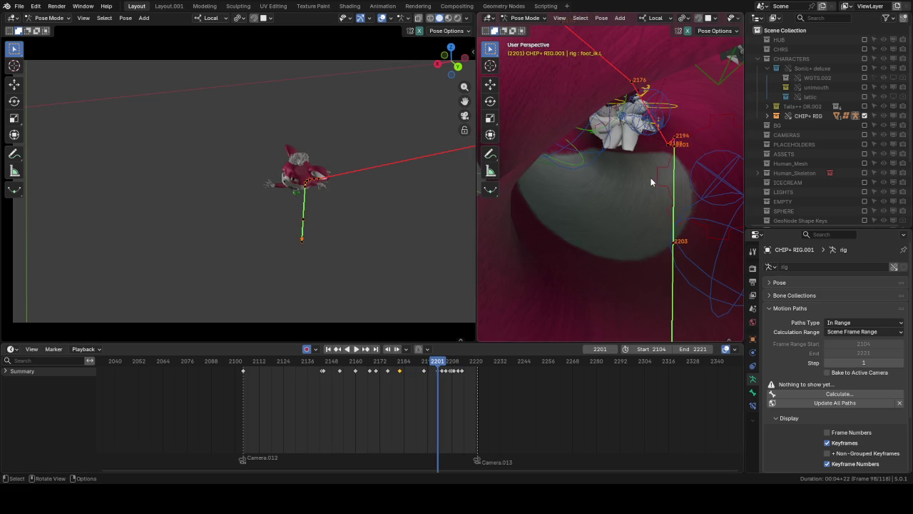
{"action": "middle_click_drag", "start_coordinate": [642, 165], "coordinate": [621, 157]}
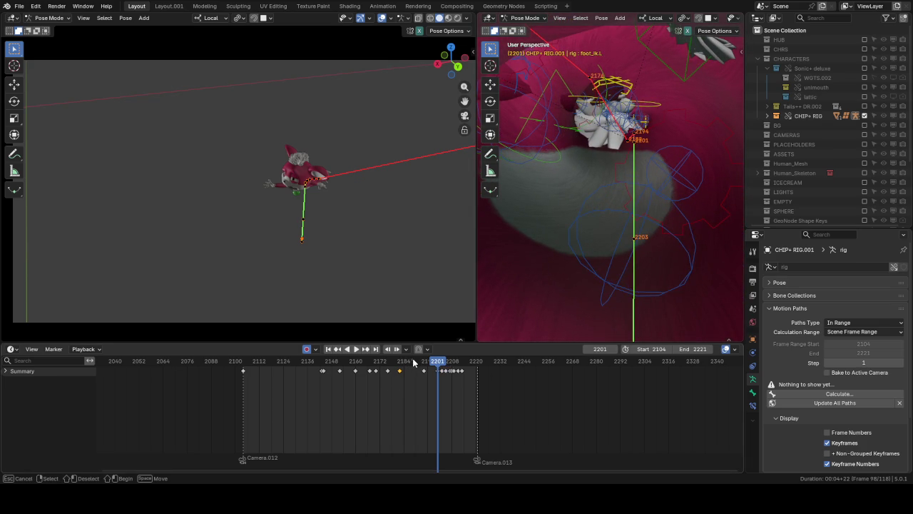
Step: Play the animation backwards, checking the foot around frames 2201 and 2208
{"action": "key", "text": "ctrl+shift+space"}
{"action": "left_click_drag", "start_coordinate": [437, 366], "coordinate": [439, 367]}
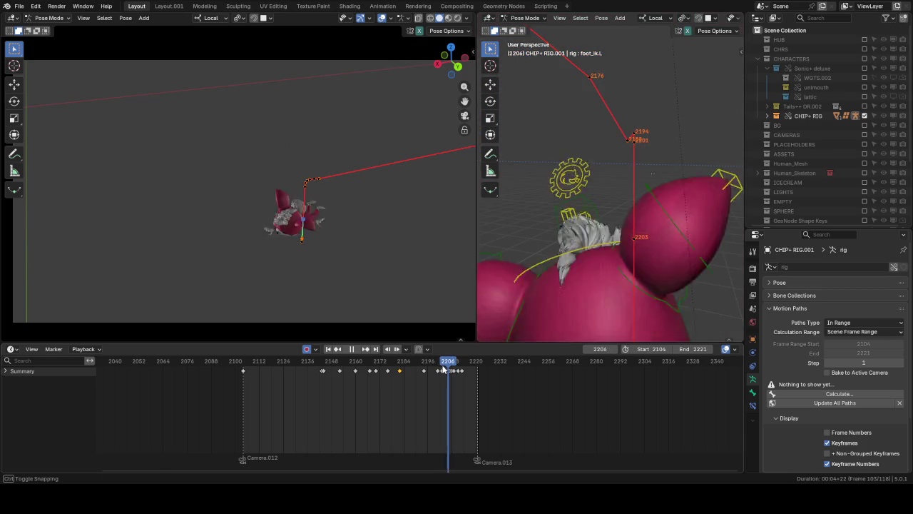
{"action": "scroll", "coordinate": [583, 234], "scroll_direction": "up", "scroll_amount": 5}
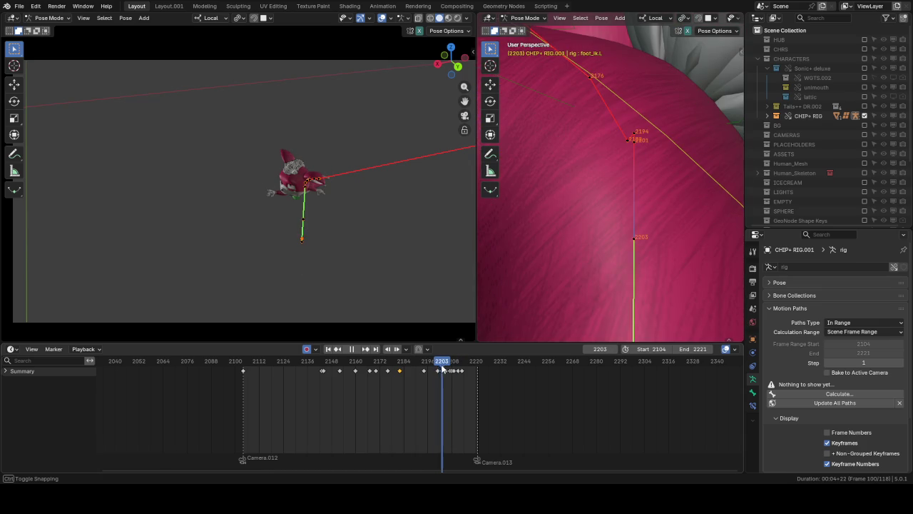
{"action": "key", "text": "space"}
{"action": "scroll", "coordinate": [583, 234], "scroll_direction": "down", "scroll_amount": 4}
{"action": "scroll", "coordinate": [583, 234], "scroll_direction": "down", "scroll_amount": 3}
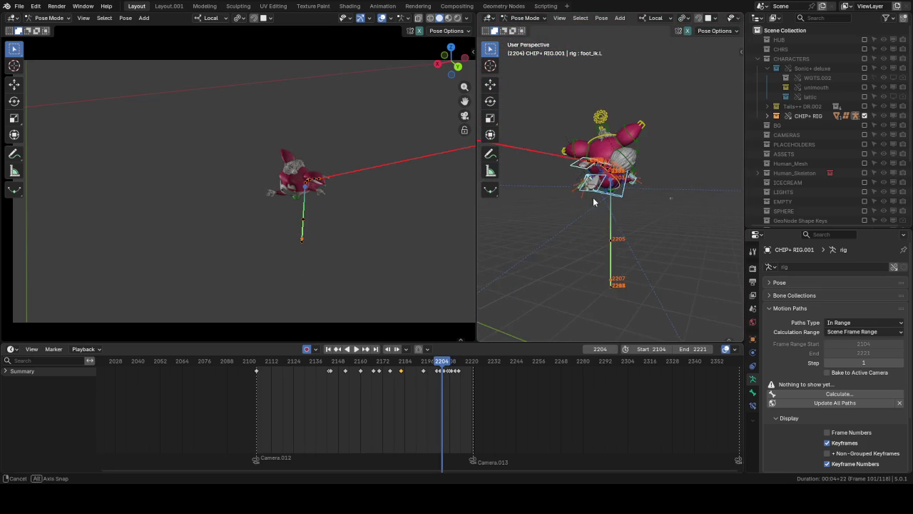
{"action": "left_click_drag", "start_coordinate": [450, 368], "coordinate": [447, 365]}
{"action": "middle_click_drag", "start_coordinate": [563, 235], "coordinate": [492, 214]}
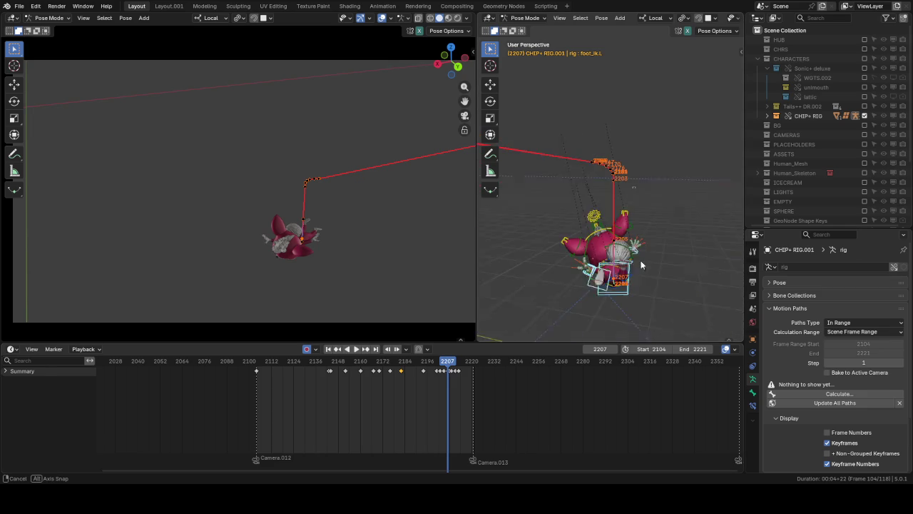
Step: Review the fall through frames 2176 and 2179, stop at 2205, and select the left ear control
{"action": "left_click", "coordinate": [350, 363]}
{"action": "key", "text": "space"}
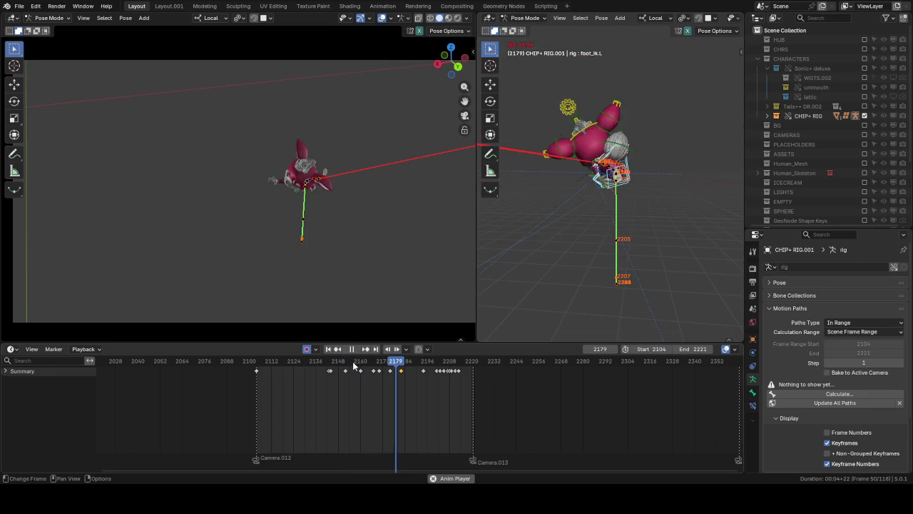
{"action": "left_click", "coordinate": [392, 363]}
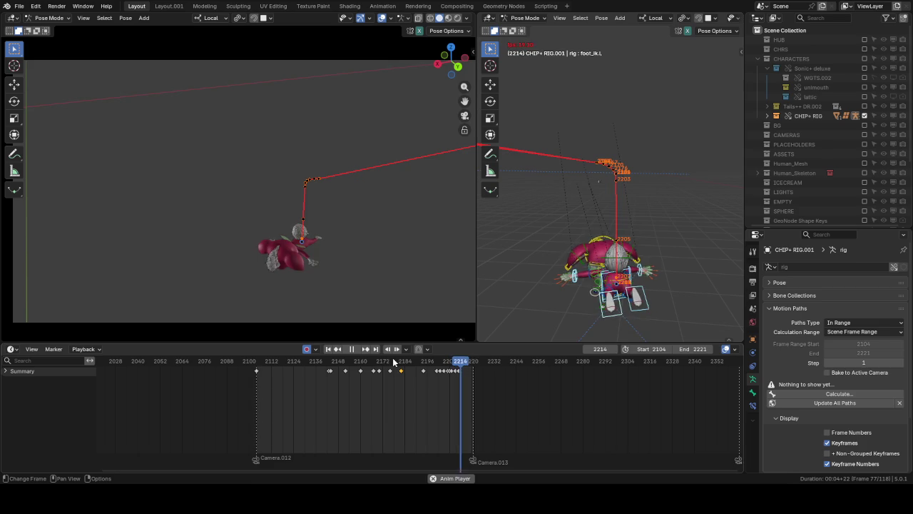
{"action": "left_click", "coordinate": [396, 362]}
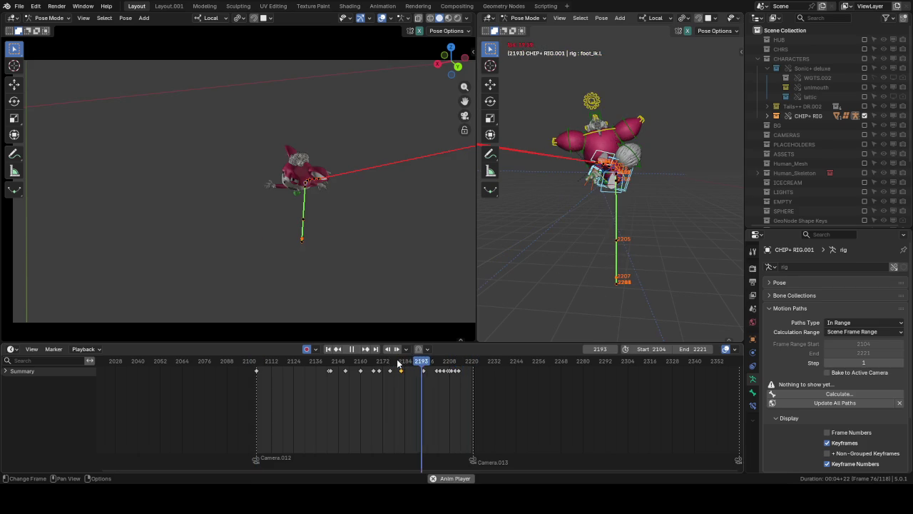
{"action": "key", "text": "space"}
{"action": "key", "text": "Right"}
{"action": "key", "text": "Right"}
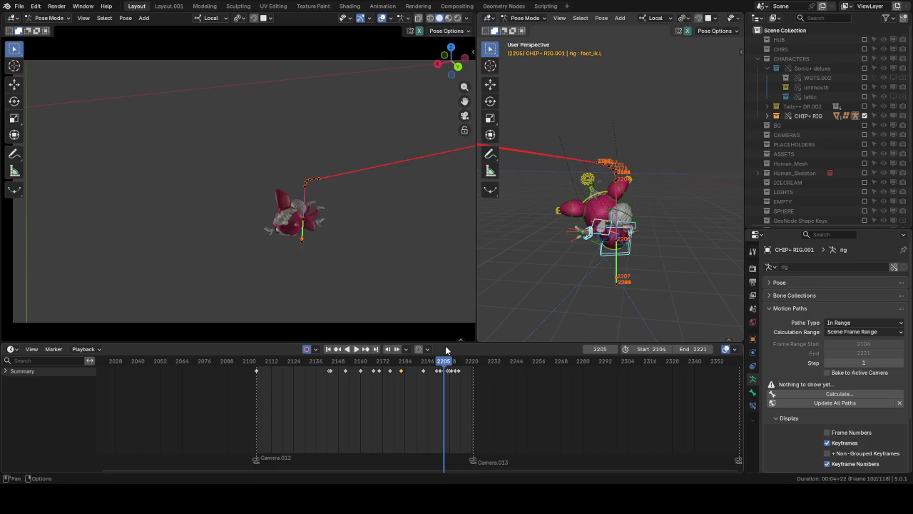
{"action": "left_click", "coordinate": [572, 206]}
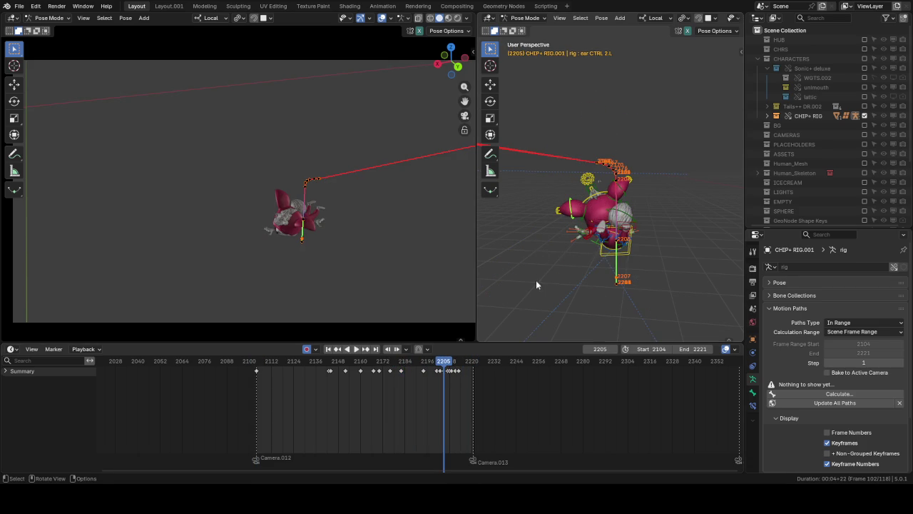
Step: Rotate the ear control about its local X axis, then check the pose near frame 2208
{"action": "key", "text": "r"}
{"action": "key", "text": "x"}
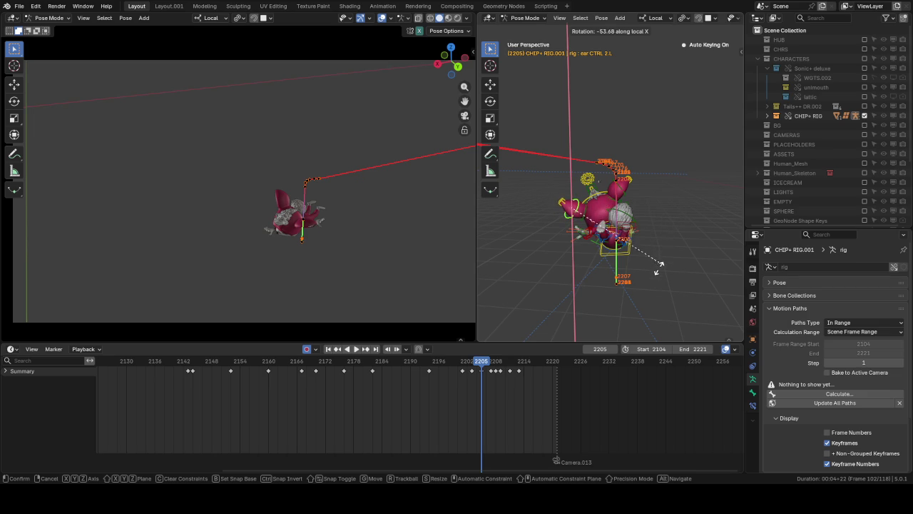
{"action": "left_click", "coordinate": [469, 362]}
{"action": "mouse_move", "coordinate": [481, 362]}
{"action": "left_mouse_down"}
{"action": "mouse_move", "coordinate": [472, 361]}
{"action": "mouse_move", "coordinate": [498, 370]}
{"action": "left_mouse_up"}
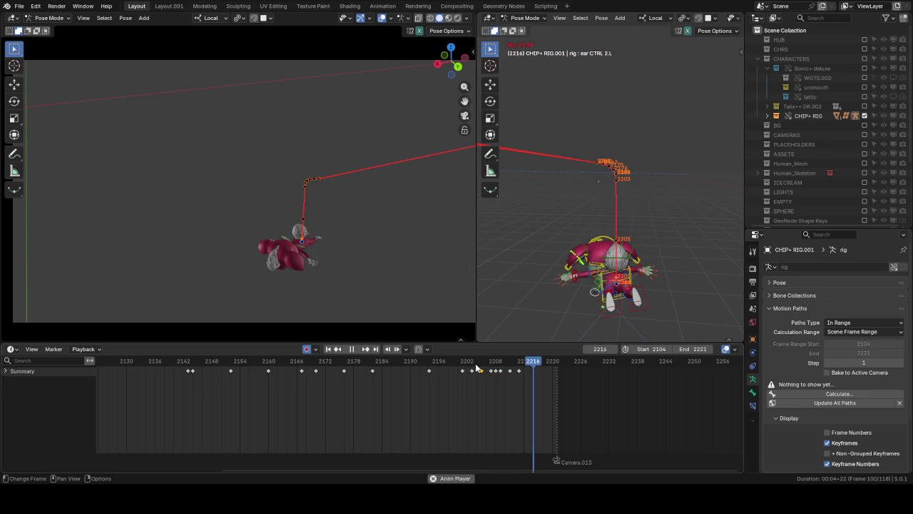
{"action": "key", "text": "space"}
Step: Play back the end of the fall between frames 2199 and 2208
{"action": "left_click", "coordinate": [452, 366]}
{"action": "key", "text": "space"}
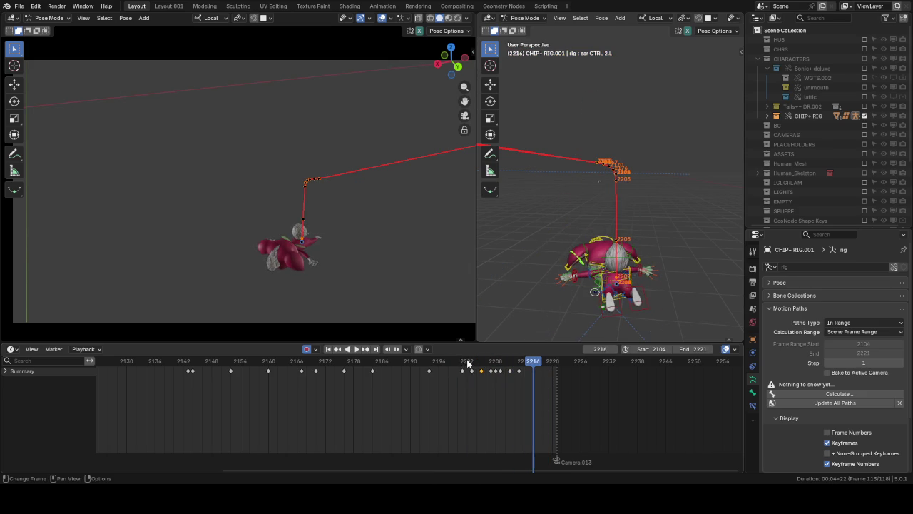
{"action": "left_click", "coordinate": [443, 366]}
{"action": "left_click", "coordinate": [443, 366]}
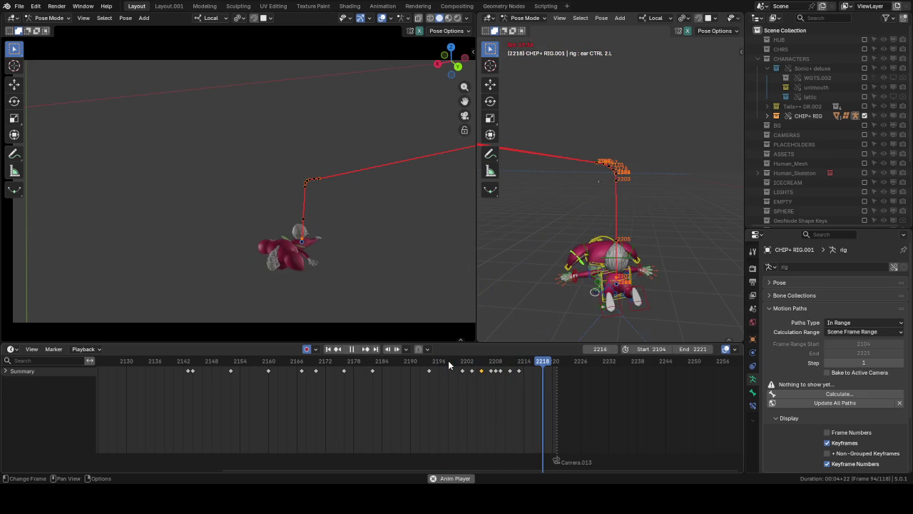
{"action": "key", "text": "space"}
{"action": "left_click", "coordinate": [458, 368]}
{"action": "left_click", "coordinate": [476, 369]}
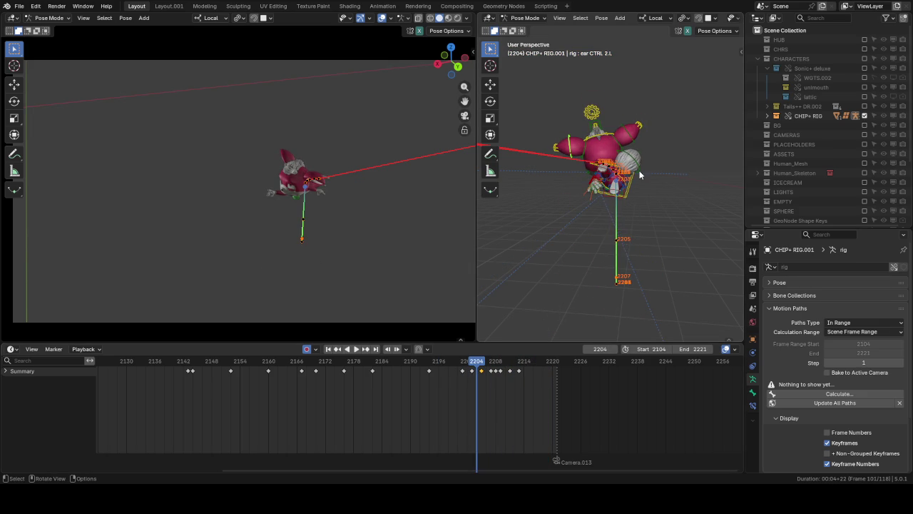
{"action": "left_click", "coordinate": [487, 364]}
{"action": "key", "text": "space"}
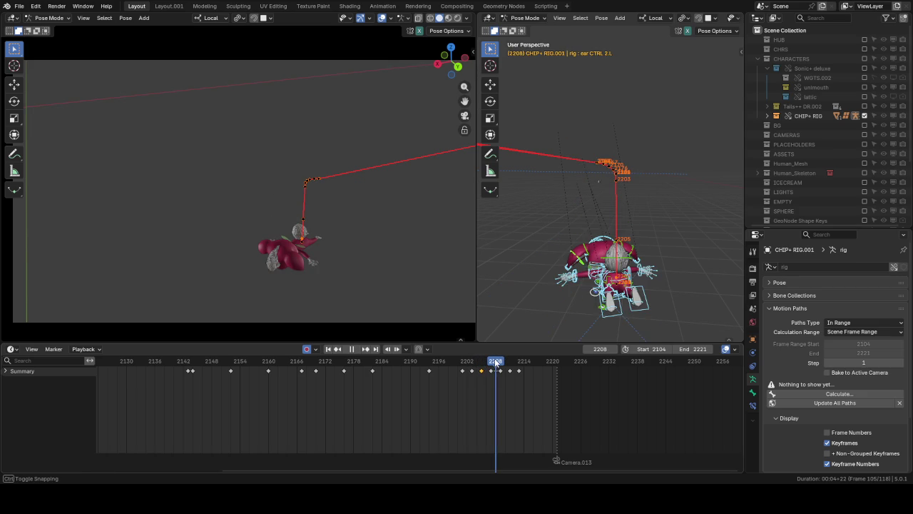
{"action": "key", "text": "space"}
Step: Key all channels of Chip's pose at frames 2211 and 2213
{"action": "scroll", "coordinate": [512, 375], "scroll_direction": "up", "scroll_amount": 4}
{"action": "scroll", "coordinate": [517, 376], "scroll_direction": "up", "scroll_amount": 1}
{"action": "left_click_drag", "start_coordinate": [569, 369], "coordinate": [571, 367]}
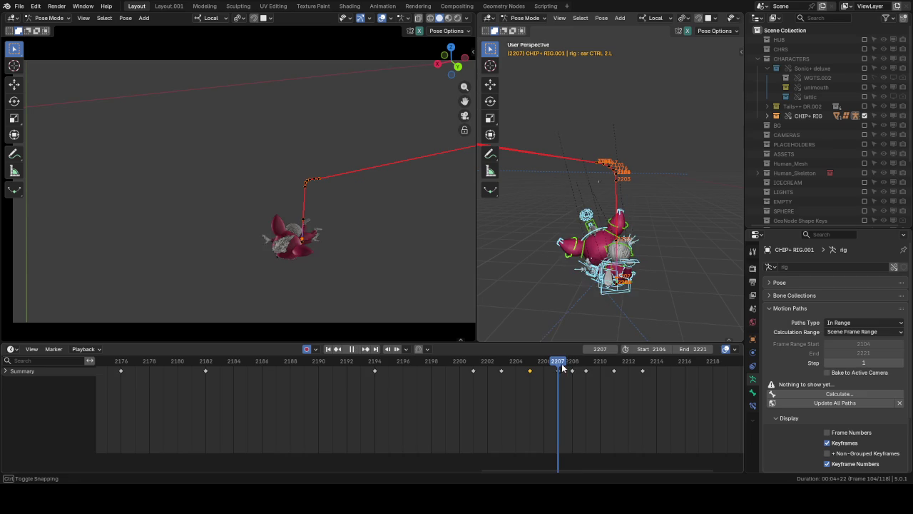
{"action": "left_click_drag", "start_coordinate": [570, 367], "coordinate": [586, 363]}
{"action": "key", "text": "Left"}
{"action": "key", "text": "Left"}
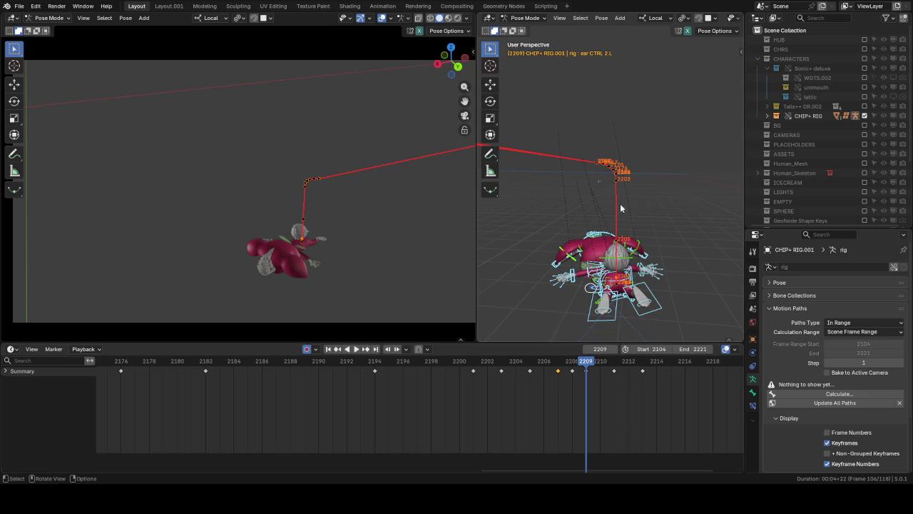
{"action": "key", "text": "Up"}
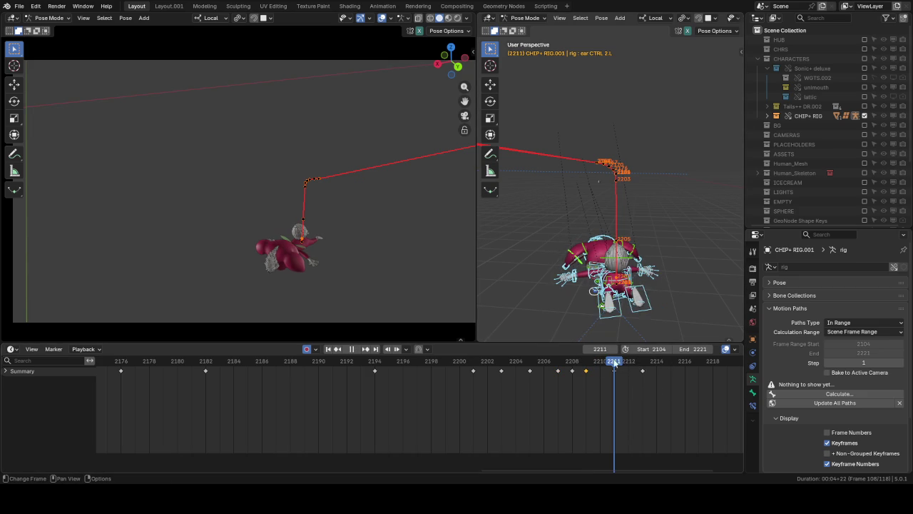
{"action": "key", "text": "i"}
{"action": "left_click", "coordinate": [639, 359]}
{"action": "key", "text": "i"}
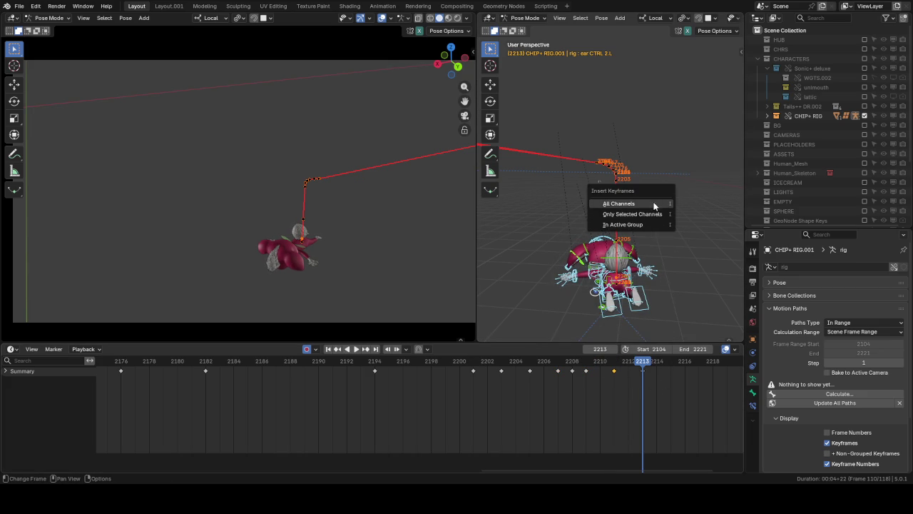
{"action": "left_click", "coordinate": [675, 392]}
Step: Shift the late keyframes one frame earlier and play back to review the timing
{"action": "left_click_drag", "start_coordinate": [673, 389], "coordinate": [572, 362]}
{"action": "left_click", "coordinate": [561, 362]}
{"action": "key", "text": "g"}
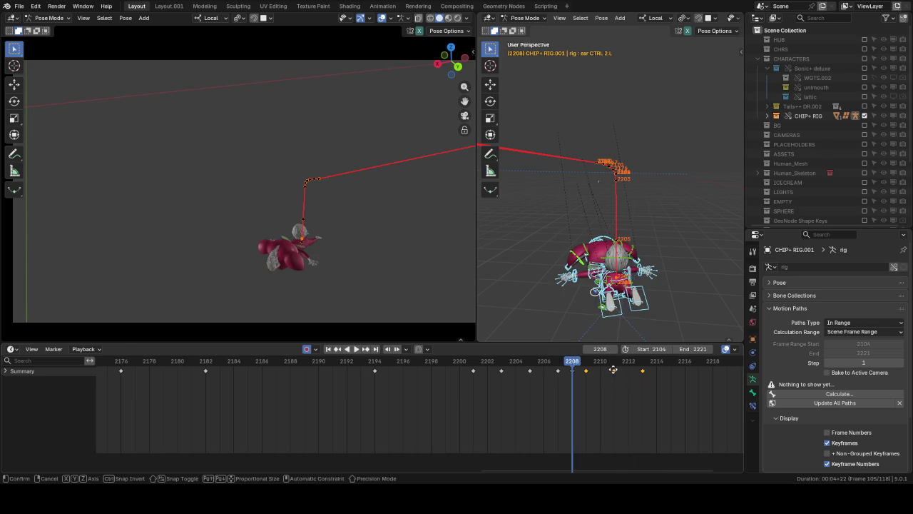
{"action": "left_click", "coordinate": [594, 369]}
{"action": "left_click_drag", "start_coordinate": [516, 361], "coordinate": [492, 364]}
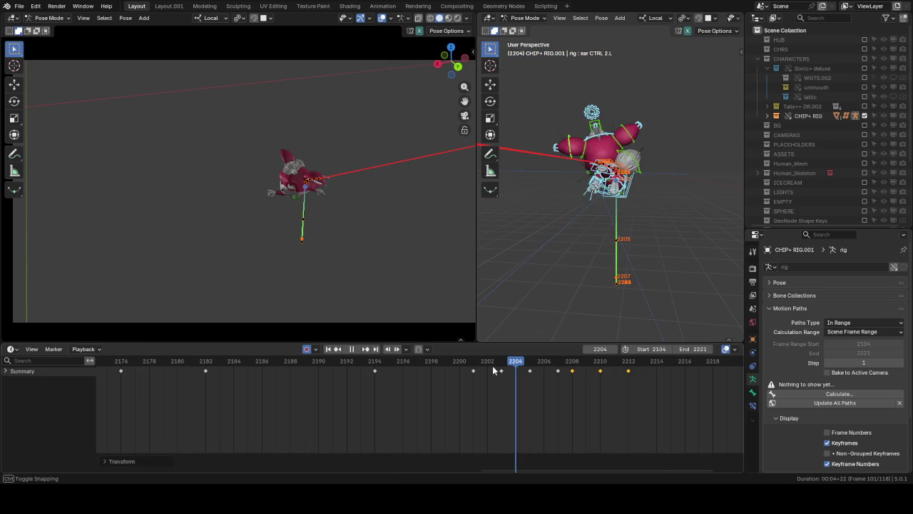
{"action": "key", "text": "space"}
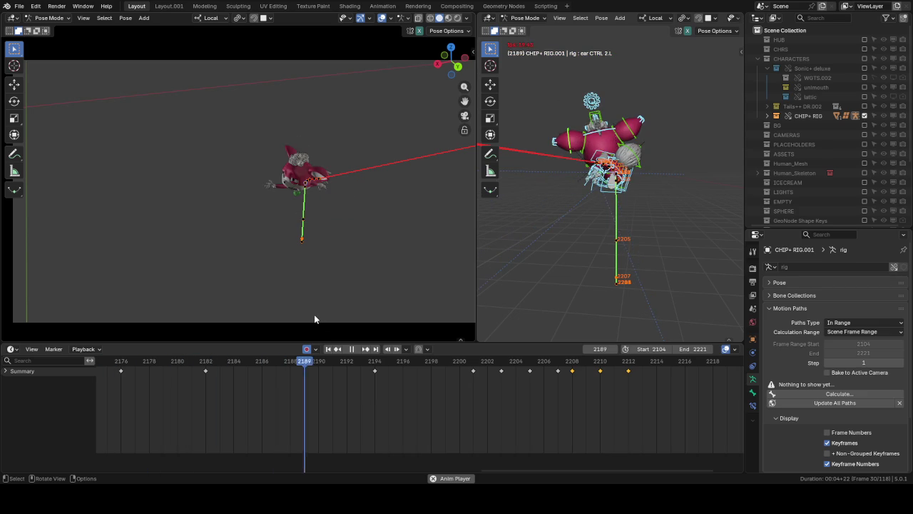
Step: Stop playback at start frame 2104, then jump to frame 2201
{"action": "key", "text": "Escape"}
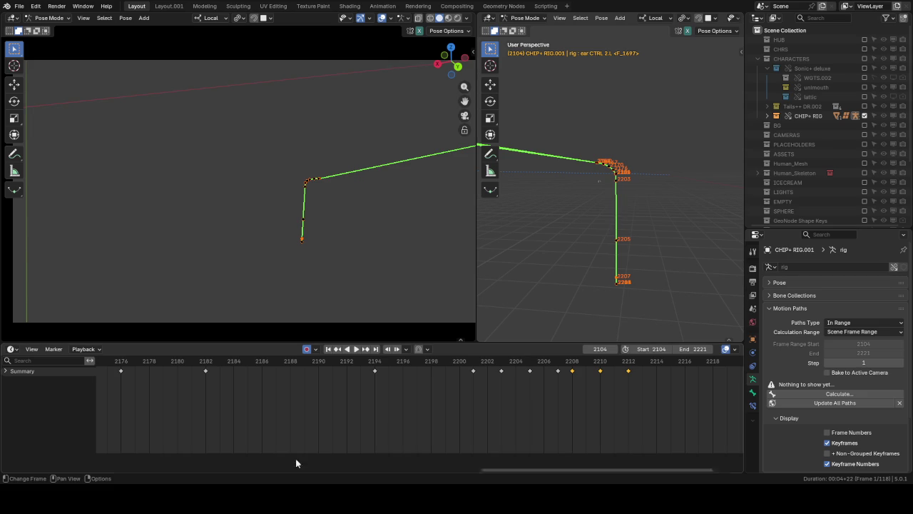
{"action": "left_click", "coordinate": [473, 367]}
Step: Select the hand_ik.L bone and calculate its motion path
{"action": "scroll", "coordinate": [589, 163], "scroll_direction": "up", "scroll_amount": 2}
{"action": "scroll", "coordinate": [589, 163], "scroll_direction": "up", "scroll_amount": 1}
{"action": "scroll", "coordinate": [589, 163], "scroll_direction": "up", "scroll_amount": 2}
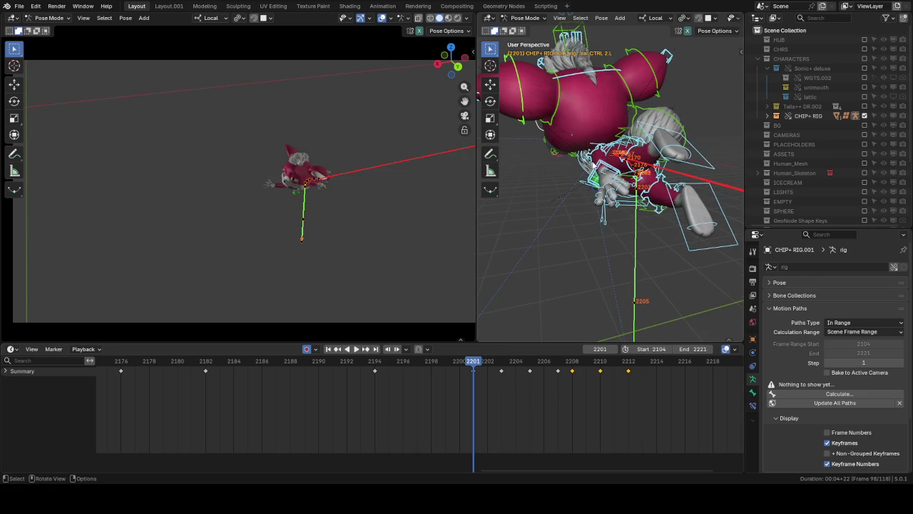
{"action": "left_click", "coordinate": [597, 166]}
{"action": "left_click", "coordinate": [597, 166]}
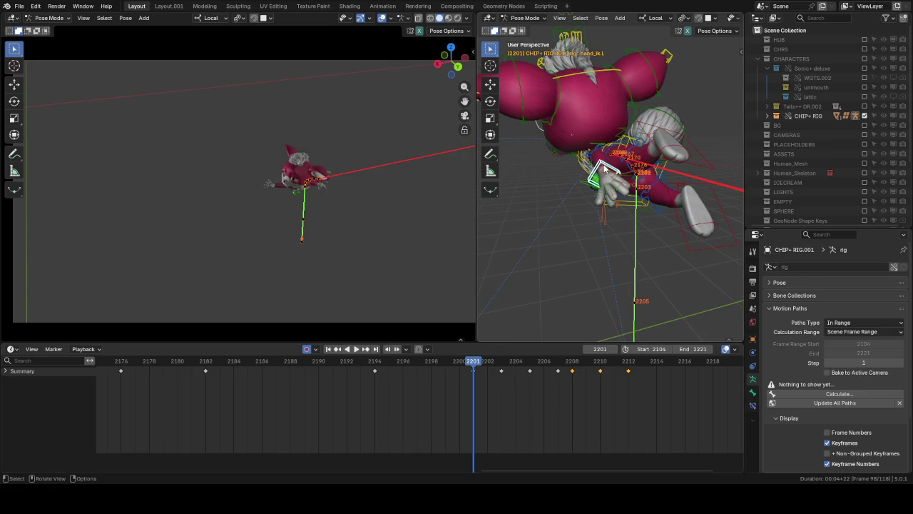
{"action": "left_click", "coordinate": [881, 394]}
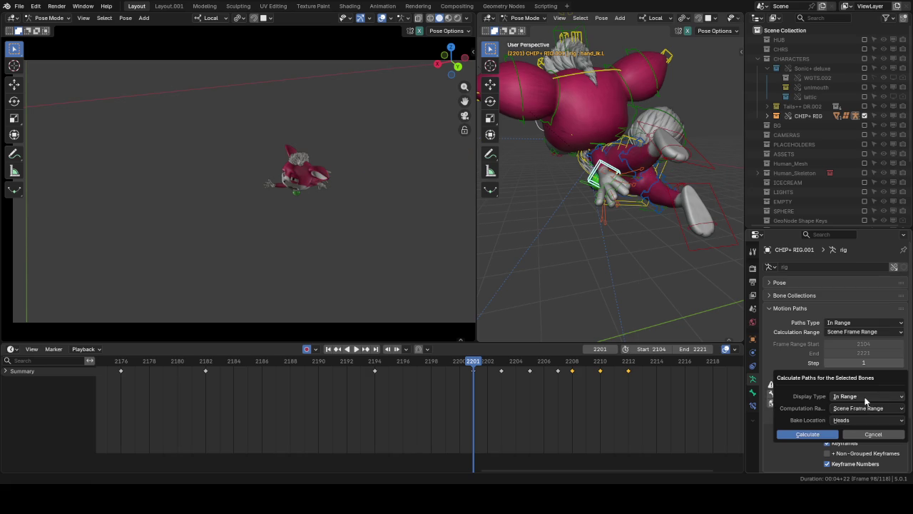
{"action": "left_click", "coordinate": [807, 433]}
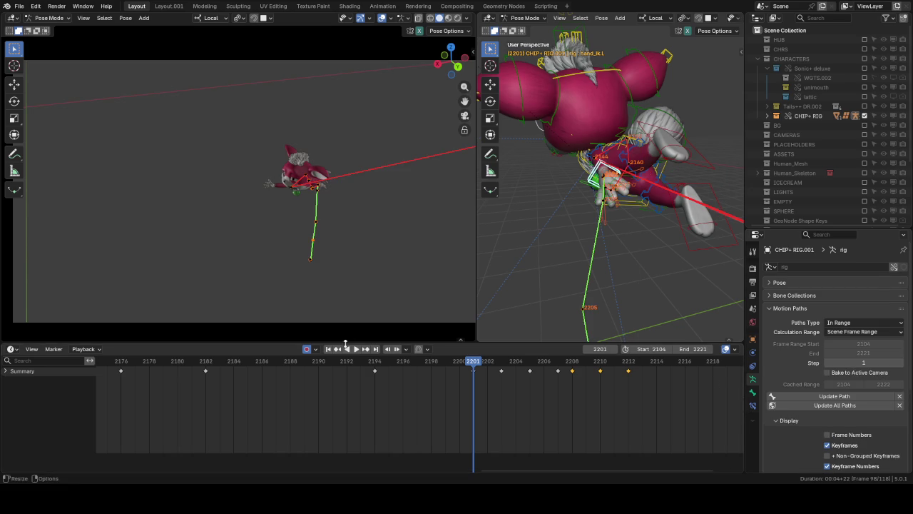
Step: Scrub, orbit and play the fall to inspect the left hand's motion path
{"action": "left_click_drag", "start_coordinate": [140, 364], "coordinate": [143, 365]}
{"action": "scroll", "coordinate": [329, 393], "scroll_direction": "down", "scroll_amount": 5}
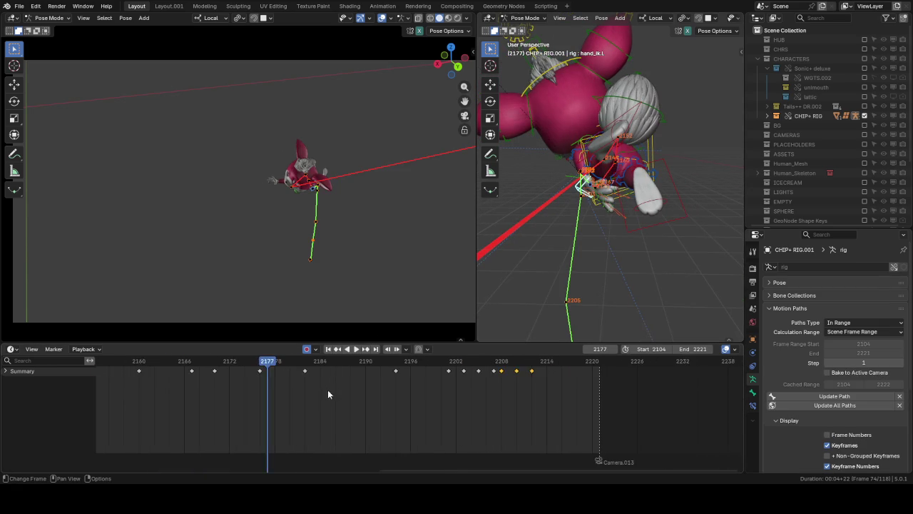
{"action": "key", "text": "space"}
{"action": "middle_click_drag", "start_coordinate": [585, 214], "coordinate": [494, 215]}
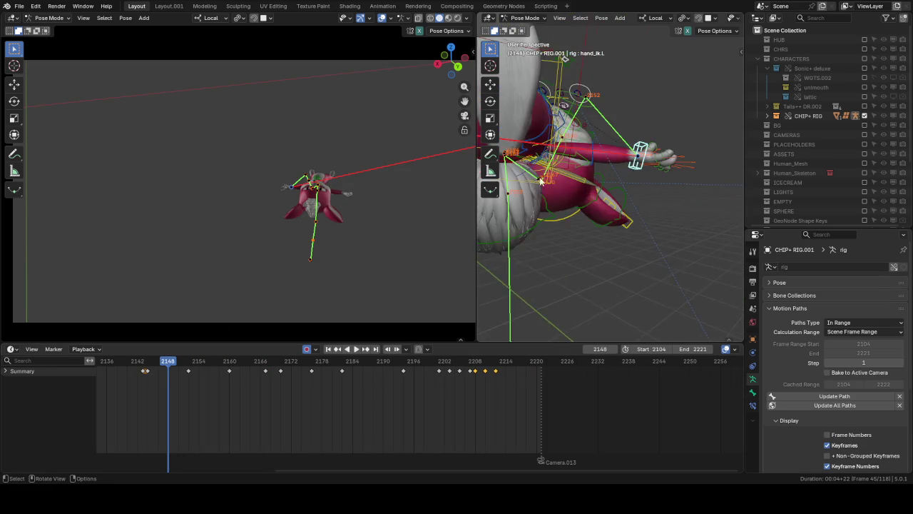
{"action": "scroll", "coordinate": [779, 172], "scroll_direction": "down", "scroll_amount": 1}
{"action": "mouse_move", "coordinate": [642, 178]}
{"action": "middle_mouse_down"}
{"action": "mouse_move", "coordinate": [655, 95]}
{"action": "mouse_move", "coordinate": [562, 90]}
{"action": "mouse_move", "coordinate": [674, 162]}
{"action": "middle_mouse_up"}
{"action": "key", "text": "space"}
{"action": "key", "text": "space"}
{"action": "key", "text": "space"}
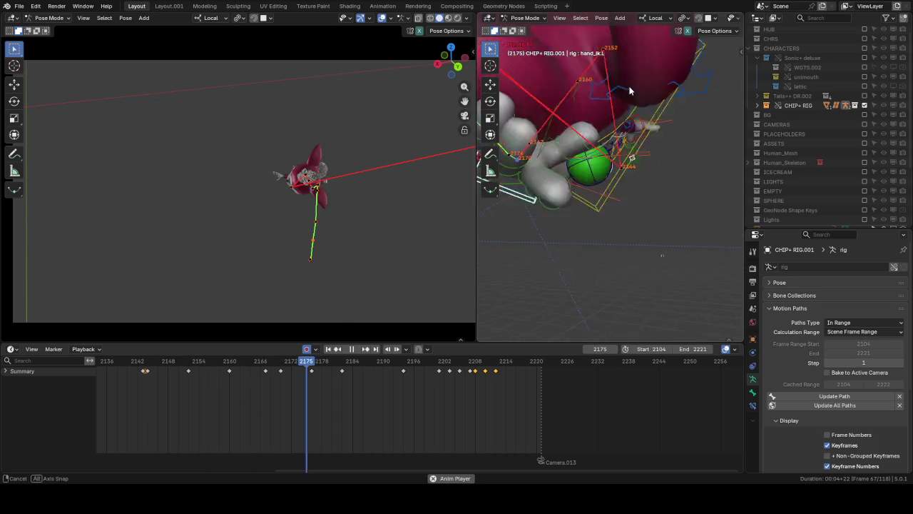
{"action": "key", "text": "space"}
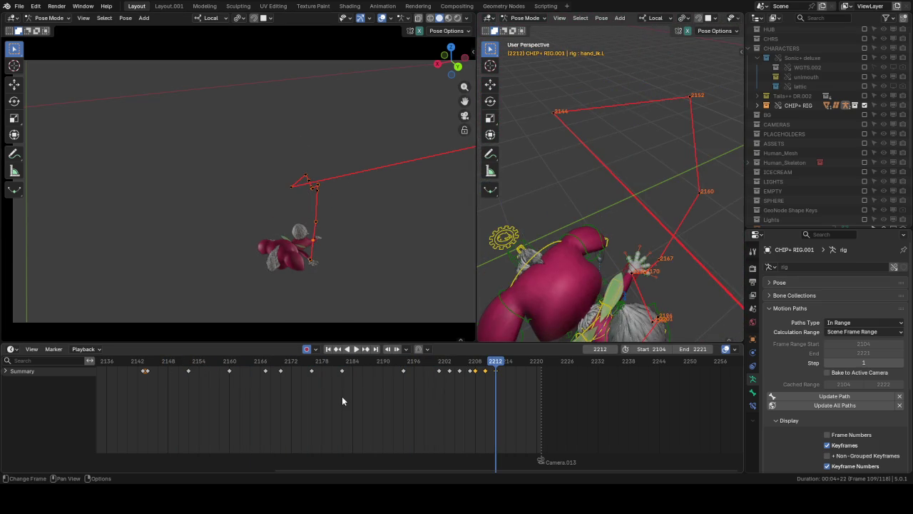
Step: Review the hand around frames 2177–2167 and reposition the left hand IK
{"action": "middle_click_drag", "start_coordinate": [634, 240], "coordinate": [603, 195]}
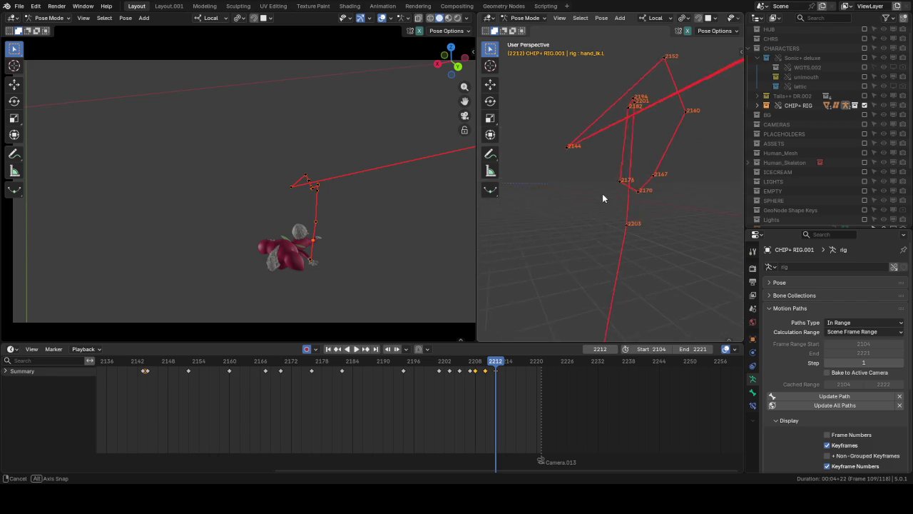
{"action": "left_click", "coordinate": [394, 361]}
{"action": "left_click", "coordinate": [347, 349]}
{"action": "key", "text": "space"}
{"action": "mouse_move", "coordinate": [554, 272]}
{"action": "middle_mouse_down"}
{"action": "mouse_move", "coordinate": [539, 242]}
{"action": "mouse_move", "coordinate": [520, 264]}
{"action": "mouse_move", "coordinate": [532, 207]}
{"action": "middle_mouse_up"}
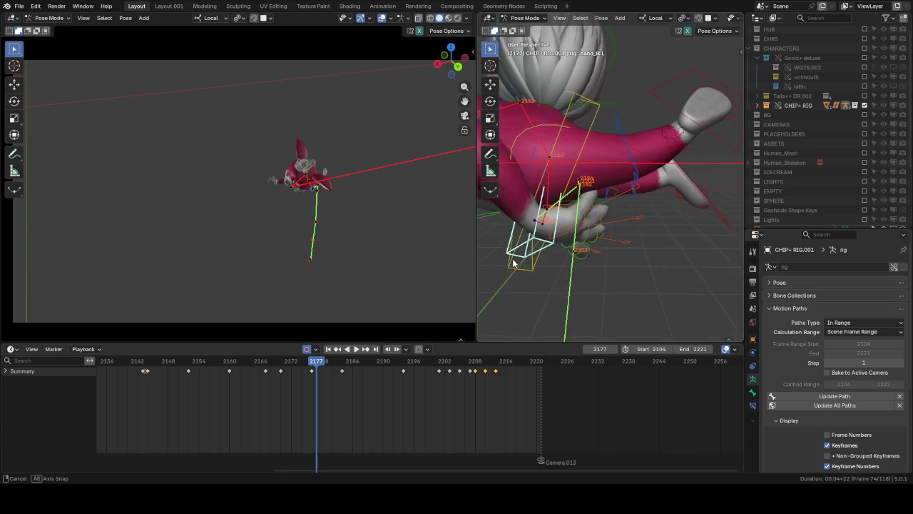
{"action": "mouse_move", "coordinate": [312, 364]}
{"action": "left_mouse_down"}
{"action": "mouse_move", "coordinate": [268, 359]}
{"action": "mouse_move", "coordinate": [313, 360]}
{"action": "left_mouse_up"}
{"action": "middle_click_drag", "start_coordinate": [556, 214], "coordinate": [546, 185]}
{"action": "key", "text": "g"}
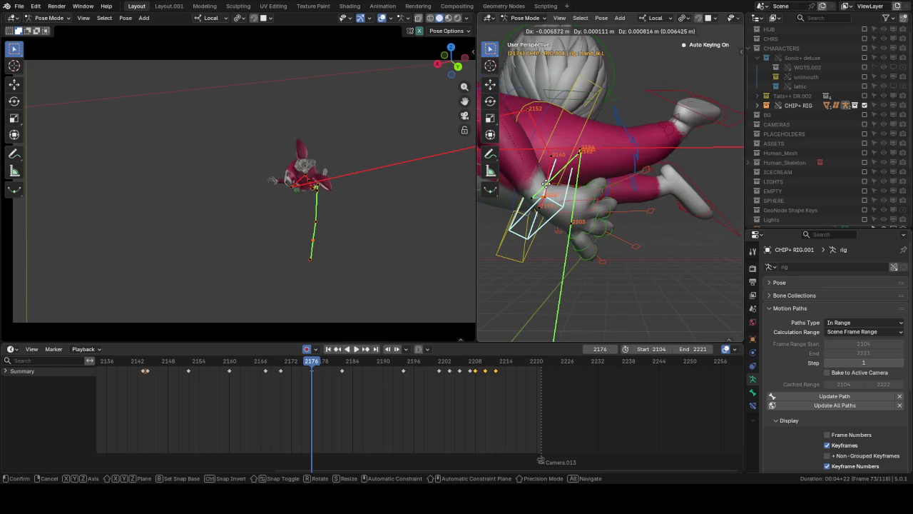
{"action": "left_click", "coordinate": [383, 380]}
Step: Try moving the hand at frame 2171, undo it, and go to frame 2170
{"action": "left_click", "coordinate": [287, 361]}
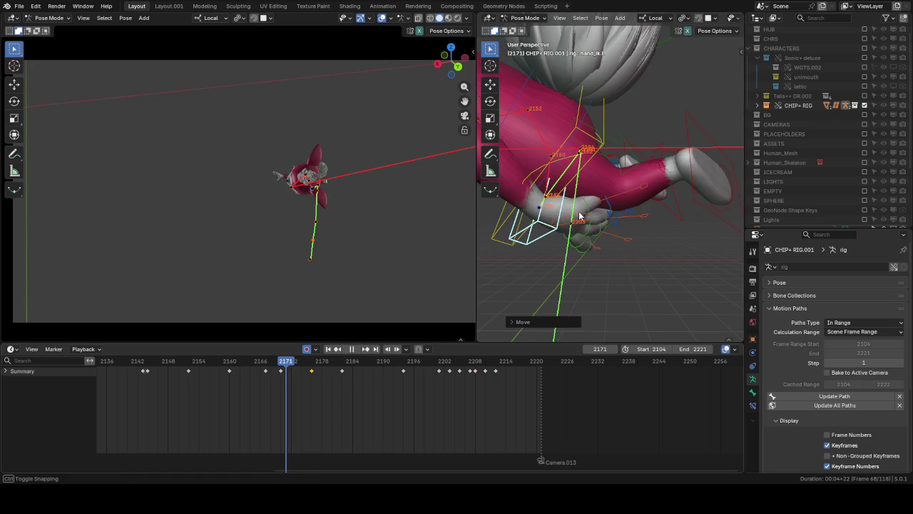
{"action": "key", "text": "g"}
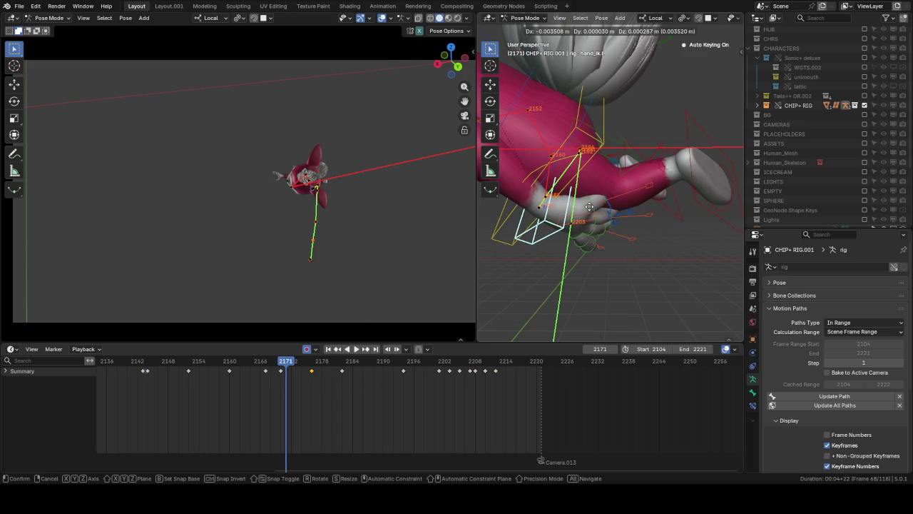
{"action": "left_click", "coordinate": [593, 225]}
{"action": "middle_click_drag", "start_coordinate": [592, 225], "coordinate": [583, 211]}
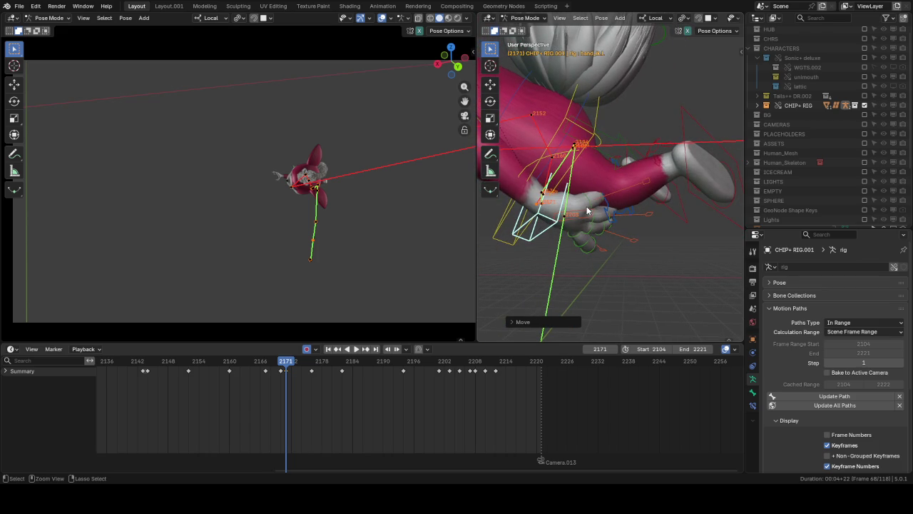
{"action": "key", "text": "ctrl+z"}
{"action": "left_click", "coordinate": [278, 367]}
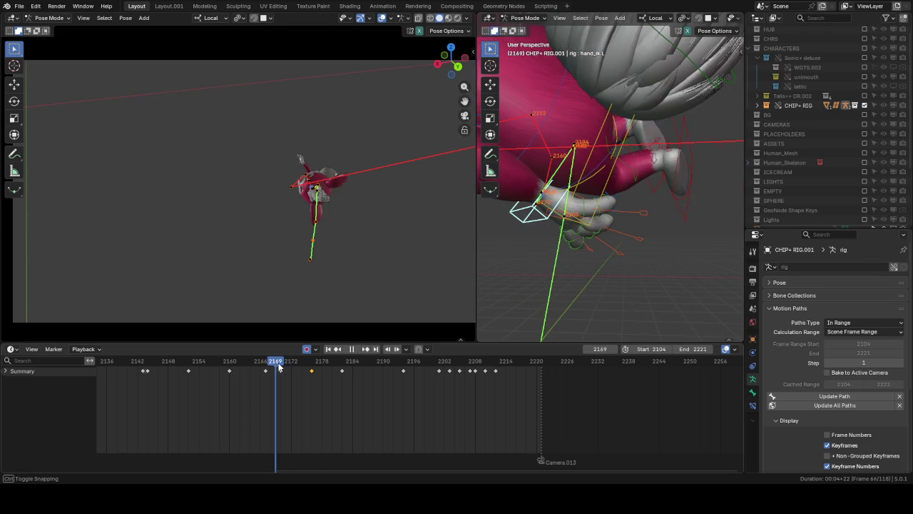
{"action": "key", "text": "g"}
{"action": "key", "text": "Escape"}
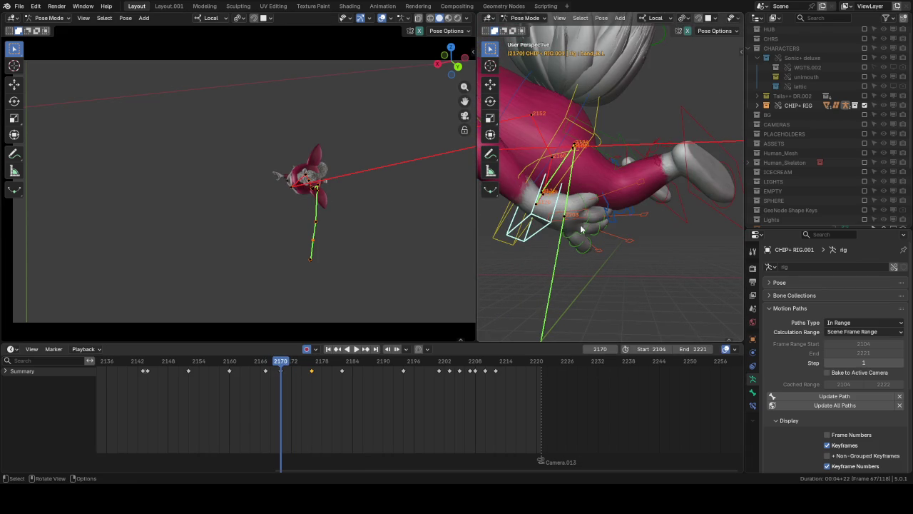
Step: Reposition the left hand IK at keyframes 2170 and 2176
{"action": "key", "text": "g"}
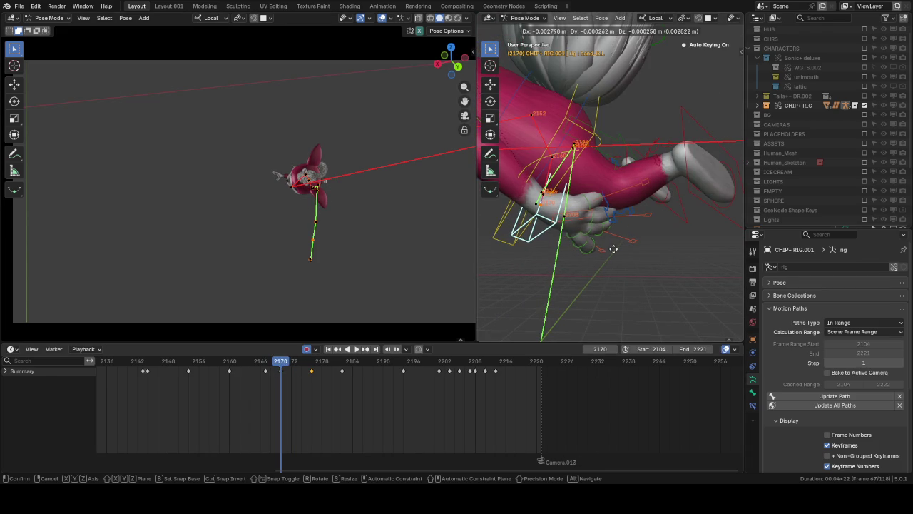
{"action": "left_click", "coordinate": [592, 228]}
{"action": "mouse_move", "coordinate": [595, 250]}
{"action": "middle_mouse_down"}
{"action": "mouse_move", "coordinate": [608, 242]}
{"action": "mouse_move", "coordinate": [587, 245]}
{"action": "middle_mouse_up"}
{"action": "key", "text": "Up"}
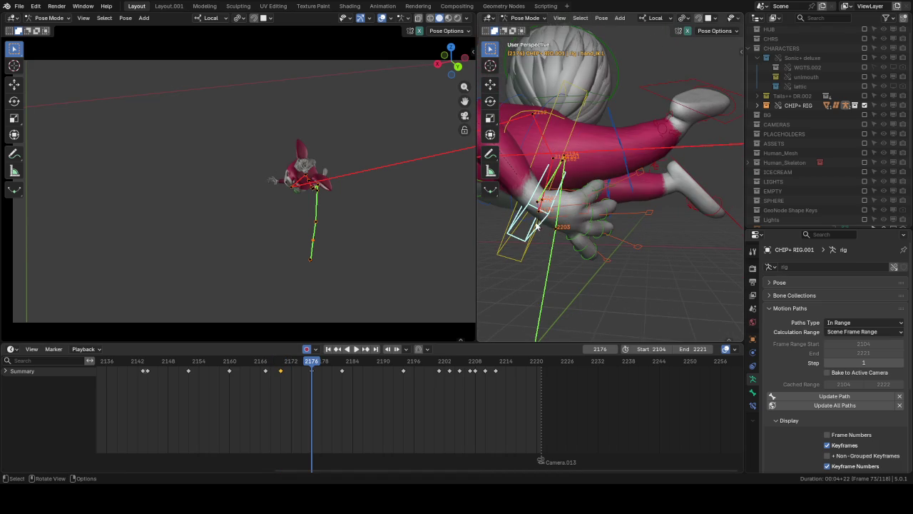
{"action": "key", "text": "g"}
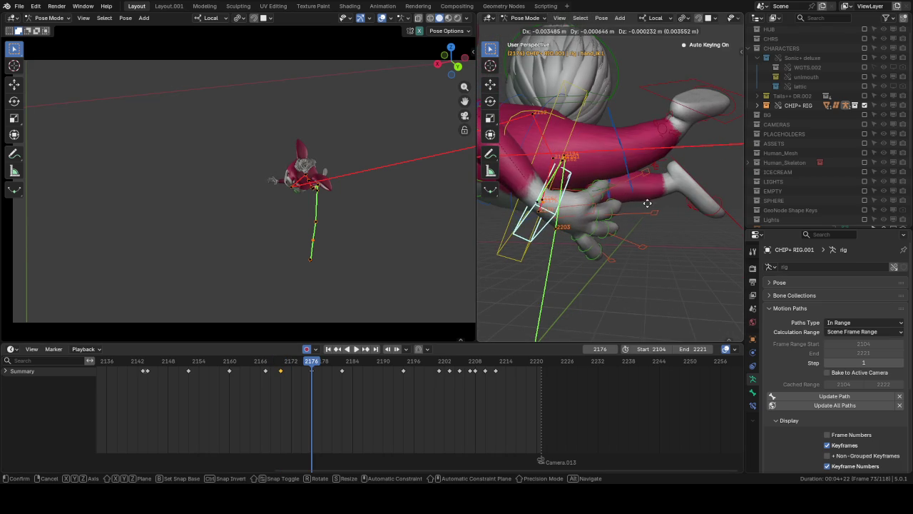
{"action": "left_click", "coordinate": [631, 190]}
{"action": "mouse_move", "coordinate": [631, 189]}
{"action": "middle_mouse_down"}
{"action": "mouse_move", "coordinate": [681, 199]}
{"action": "mouse_move", "coordinate": [600, 169]}
{"action": "mouse_move", "coordinate": [611, 187]}
{"action": "mouse_move", "coordinate": [623, 182]}
{"action": "middle_mouse_up"}
Step: Step through keyframes 2182 and 2194 and check the hand near frame 2192
{"action": "key", "text": "Up"}
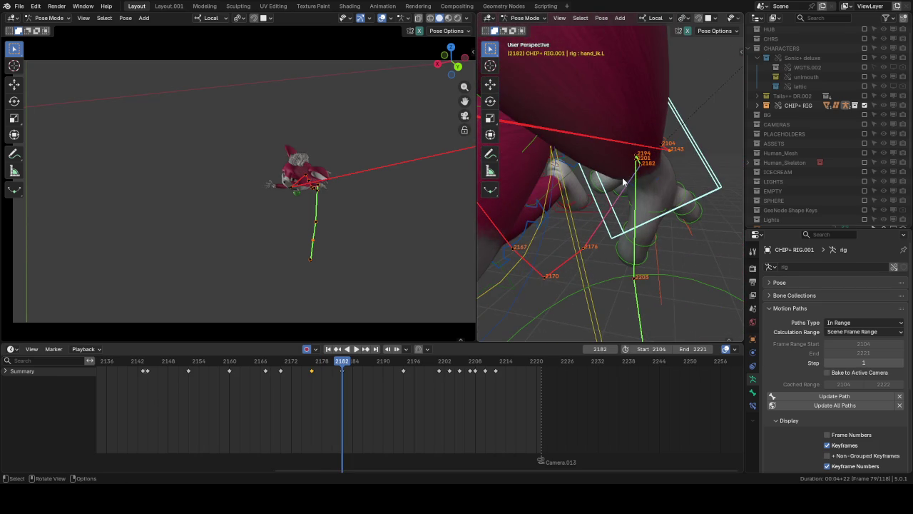
{"action": "key", "text": "Up"}
{"action": "key", "text": "Down"}
{"action": "key", "text": "Down"}
{"action": "key", "text": "Up"}
{"action": "scroll", "coordinate": [403, 192], "scroll_direction": "up", "scroll_amount": 4}
{"action": "scroll", "coordinate": [374, 191], "scroll_direction": "up", "scroll_amount": 3}
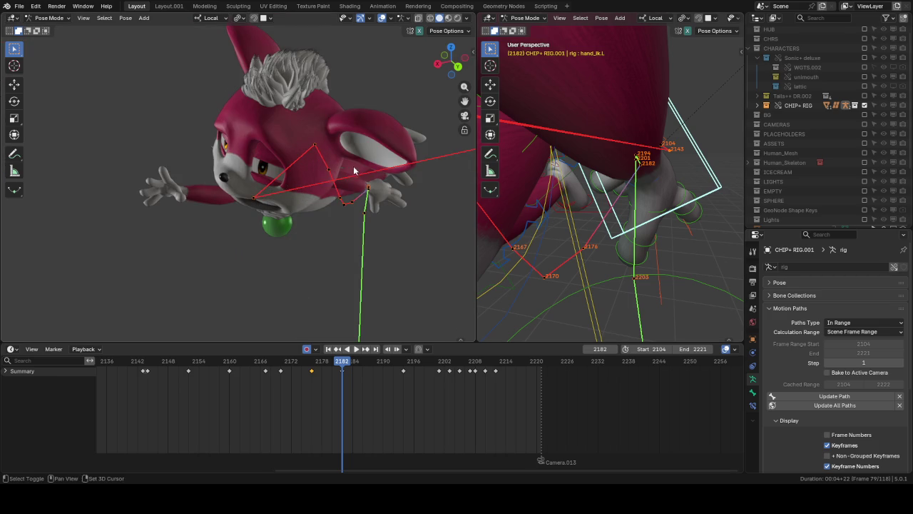
{"action": "scroll", "coordinate": [360, 173], "scroll_direction": "up", "scroll_amount": 1}
{"action": "scroll", "coordinate": [321, 207], "scroll_direction": "up", "scroll_amount": 1}
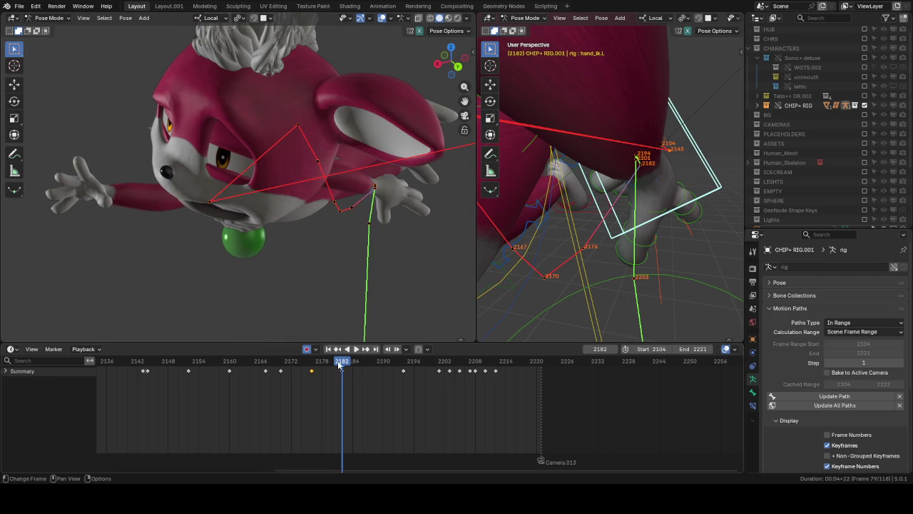
{"action": "mouse_move", "coordinate": [340, 364]}
{"action": "left_mouse_down"}
{"action": "mouse_move", "coordinate": [456, 364]}
{"action": "mouse_move", "coordinate": [396, 359]}
{"action": "mouse_move", "coordinate": [420, 364]}
{"action": "mouse_move", "coordinate": [343, 373]}
{"action": "left_mouse_up"}
Step: Orbit closer and reposition the left hand IK at frame 2182
{"action": "mouse_move", "coordinate": [596, 199]}
{"action": "middle_mouse_down"}
{"action": "mouse_move", "coordinate": [656, 174]}
{"action": "mouse_move", "coordinate": [620, 160]}
{"action": "middle_mouse_up"}
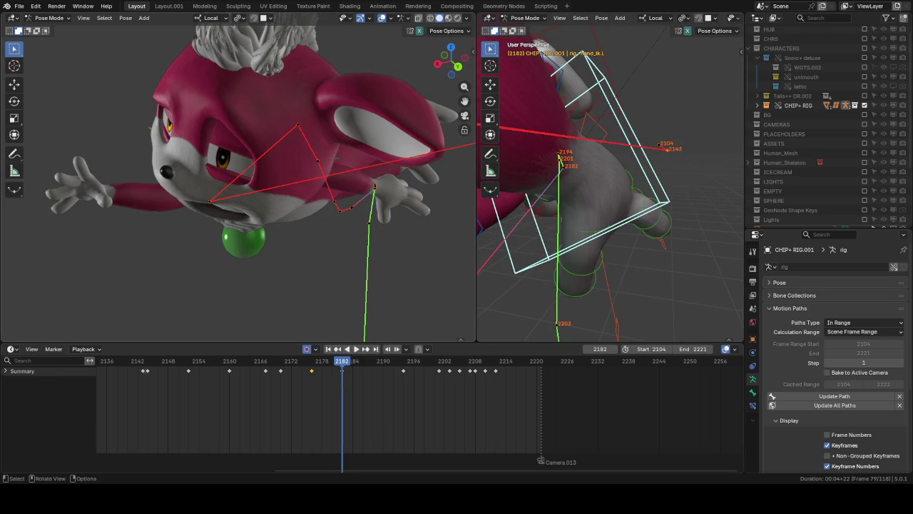
{"action": "middle_click_drag", "start_coordinate": [550, 167], "coordinate": [599, 157]}
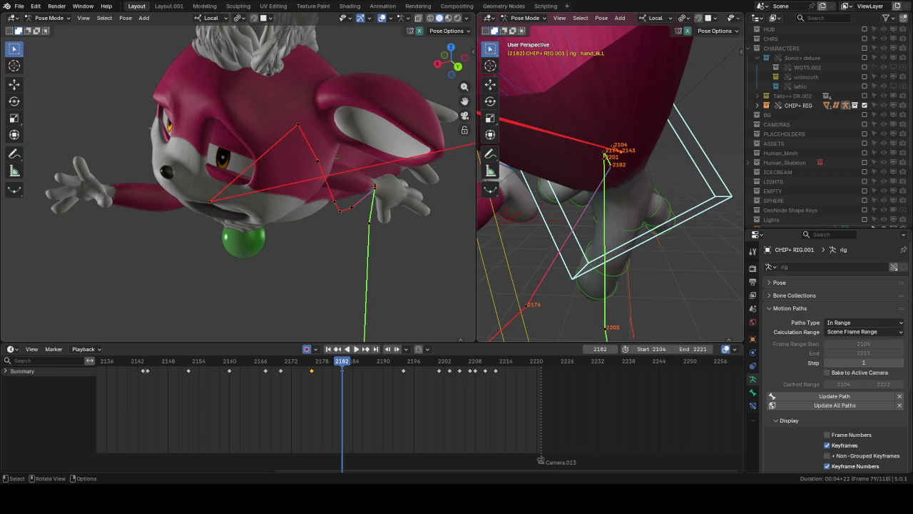
{"action": "scroll", "coordinate": [596, 175], "scroll_direction": "up", "scroll_amount": 3}
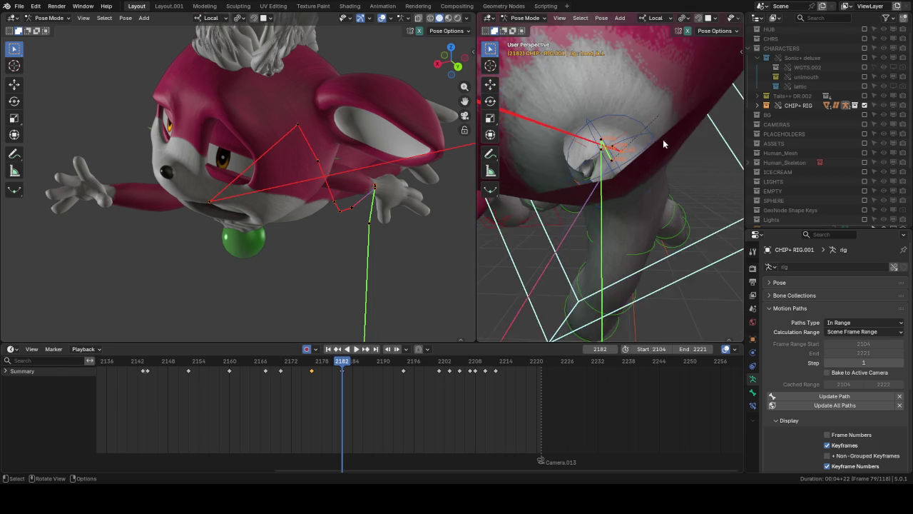
{"action": "scroll", "coordinate": [596, 174], "scroll_direction": "up", "scroll_amount": 2}
{"action": "key", "text": "g"}
{"action": "middle_click_drag", "start_coordinate": [641, 140], "coordinate": [590, 149], "text": "alt"}
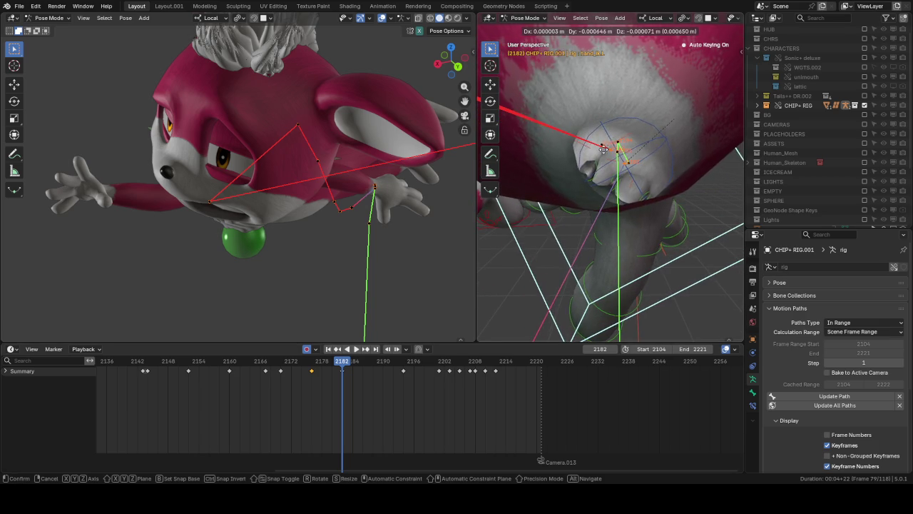
{"action": "left_click", "coordinate": [644, 150]}
Step: Scrub from frame 2197 to 2205, orbiting to check the hand's path
{"action": "middle_click_drag", "start_coordinate": [610, 168], "coordinate": [606, 164]}
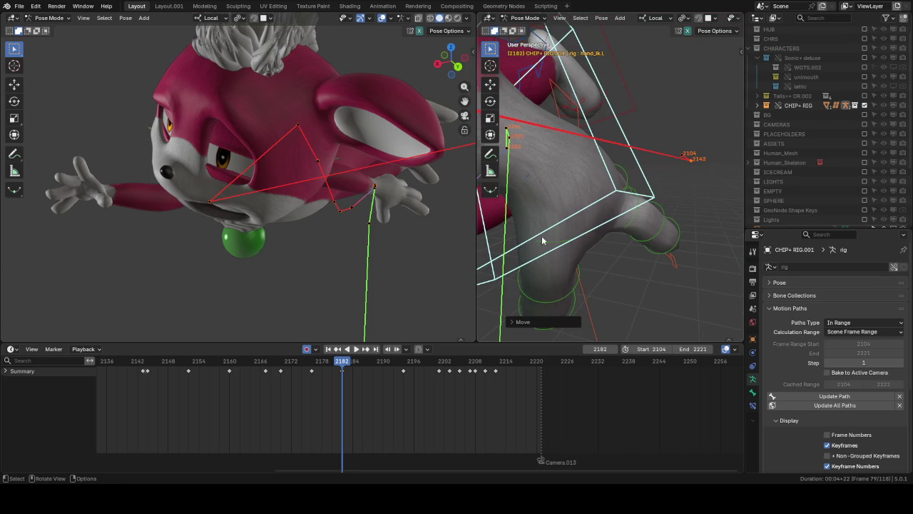
{"action": "left_click_drag", "start_coordinate": [391, 363], "coordinate": [435, 371]}
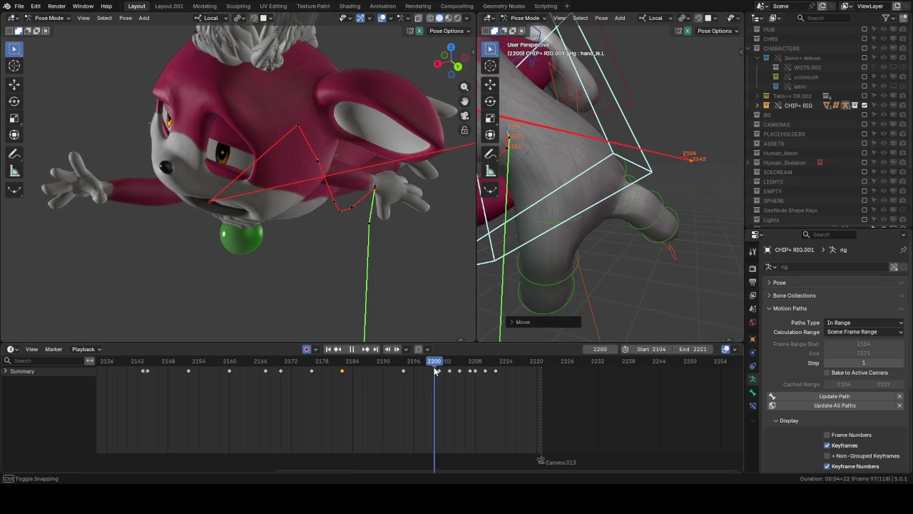
{"action": "mouse_move", "coordinate": [538, 187]}
{"action": "middle_mouse_down"}
{"action": "mouse_move", "coordinate": [596, 161]}
{"action": "mouse_move", "coordinate": [590, 324]}
{"action": "middle_mouse_up"}
{"action": "left_click_drag", "start_coordinate": [438, 363], "coordinate": [451, 366]}
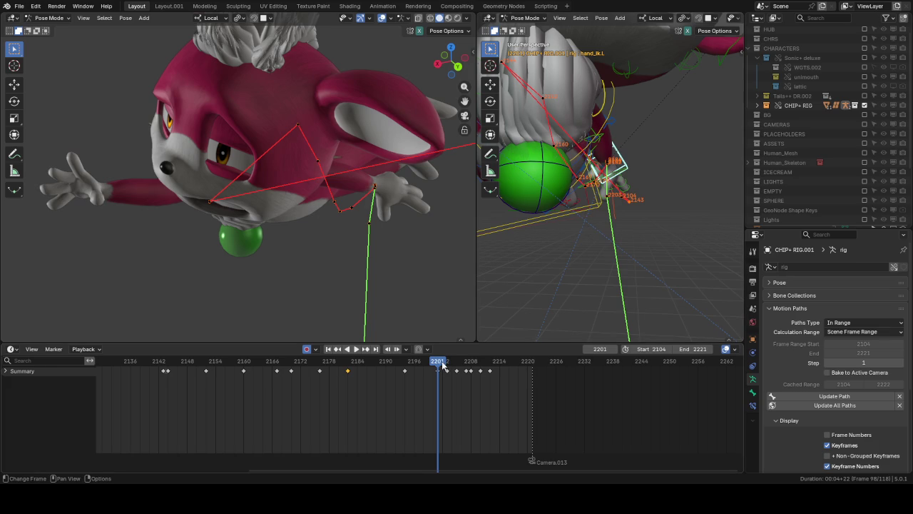
{"action": "middle_click_drag", "start_coordinate": [551, 271], "coordinate": [627, 200]}
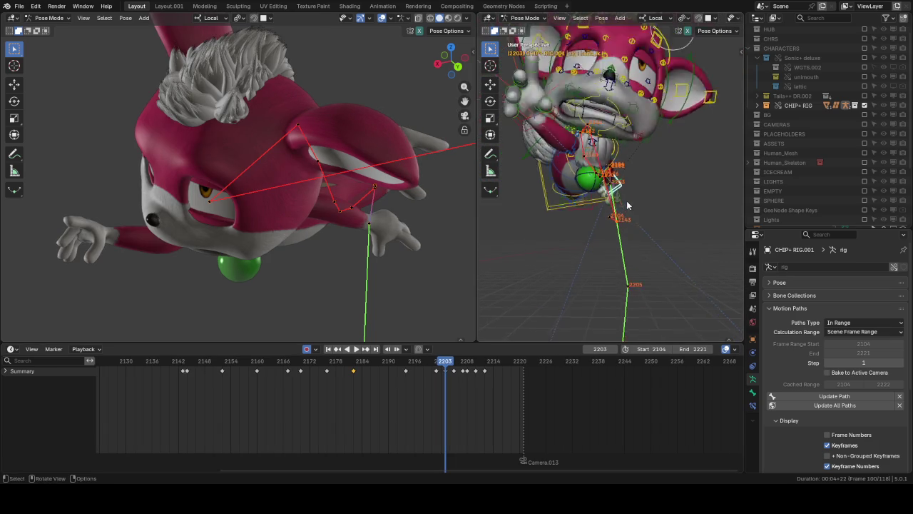
{"action": "left_click_drag", "start_coordinate": [449, 366], "coordinate": [454, 366]}
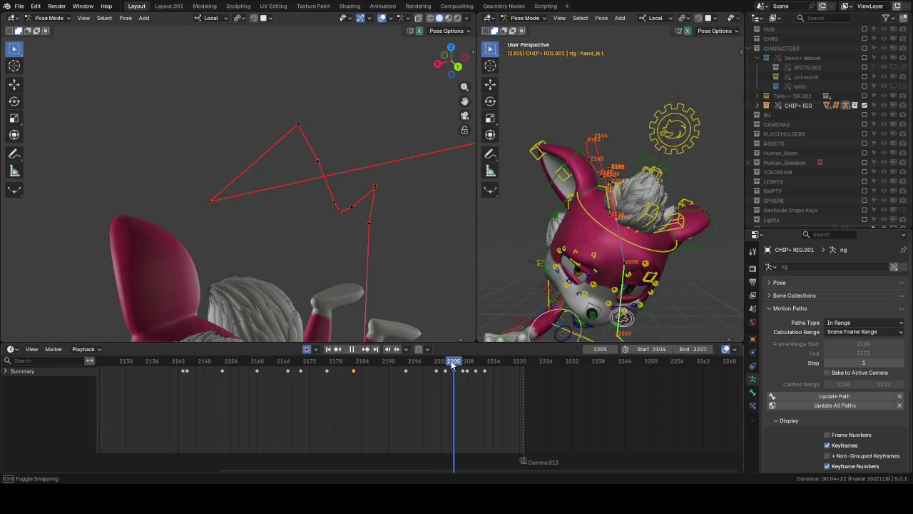
Step: Reposition the left hand IK at frame 2207
{"action": "scroll", "coordinate": [399, 283], "scroll_direction": "down", "scroll_amount": 4}
{"action": "middle_click_drag", "start_coordinate": [542, 235], "coordinate": [605, 229]}
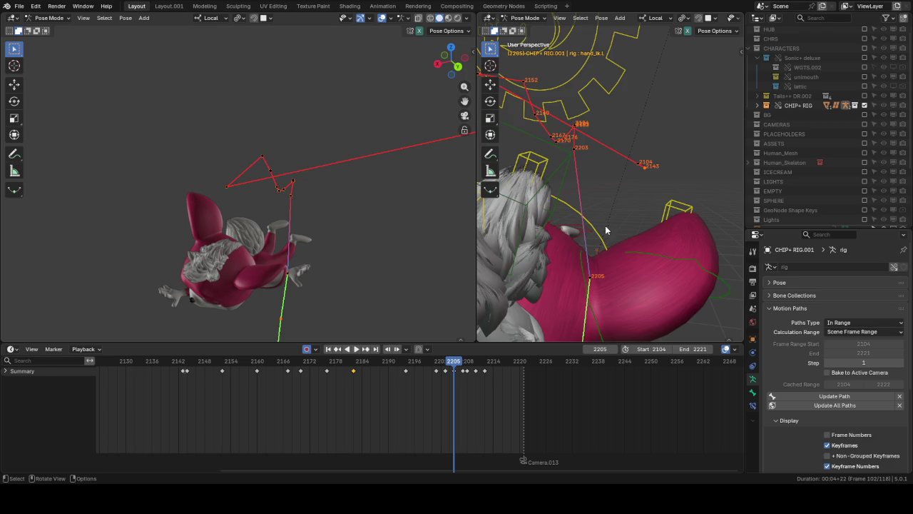
{"action": "middle_click_drag", "start_coordinate": [605, 229], "coordinate": [606, 231]}
{"action": "left_click_drag", "start_coordinate": [461, 367], "coordinate": [463, 367]}
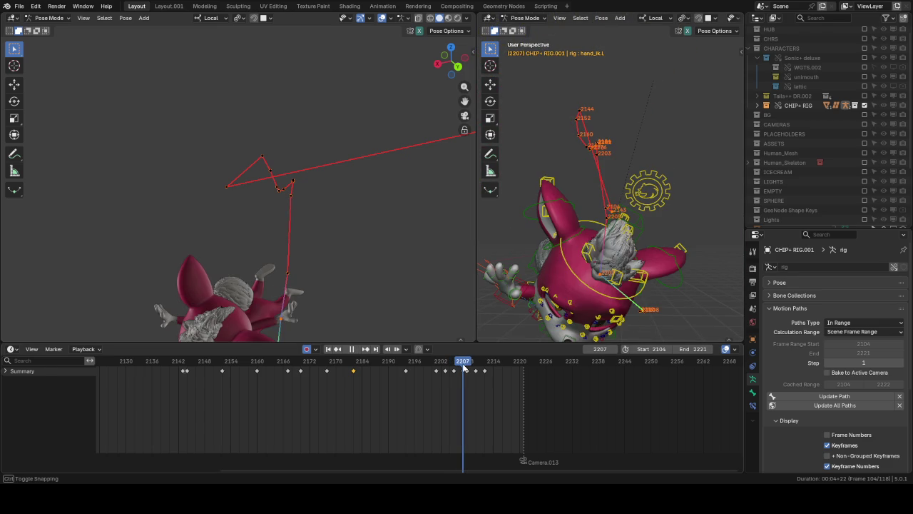
{"action": "middle_click_drag", "start_coordinate": [576, 303], "coordinate": [646, 225]}
{"action": "key", "text": "g"}
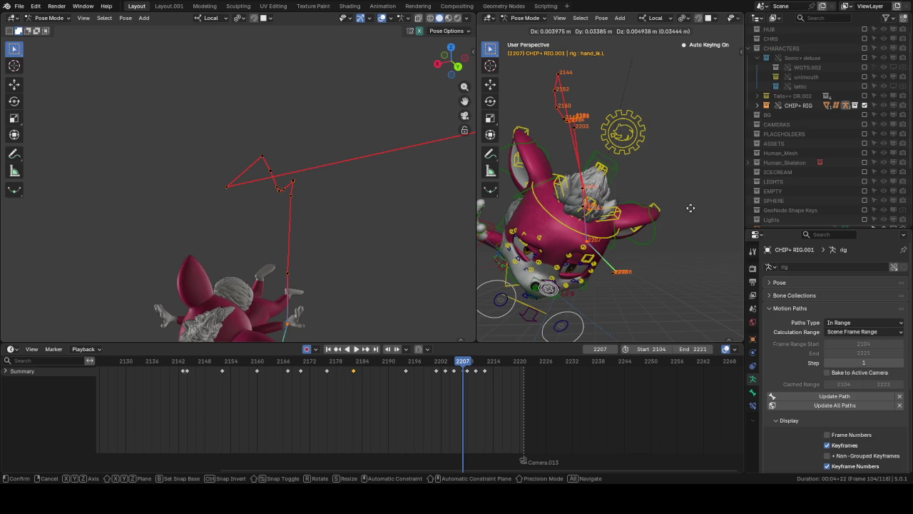
{"action": "left_click", "coordinate": [618, 213]}
{"action": "mouse_move", "coordinate": [618, 213]}
{"action": "middle_mouse_down"}
{"action": "mouse_move", "coordinate": [610, 242]}
{"action": "mouse_move", "coordinate": [709, 261]}
{"action": "mouse_move", "coordinate": [563, 237]}
{"action": "mouse_move", "coordinate": [622, 288]}
{"action": "mouse_move", "coordinate": [621, 177]}
{"action": "mouse_move", "coordinate": [641, 206]}
{"action": "middle_mouse_up"}
{"action": "scroll", "coordinate": [622, 288], "scroll_direction": "up", "scroll_amount": 4}
Step: Refine the hand position again and reposition it at frame 2205
{"action": "key", "text": "g"}
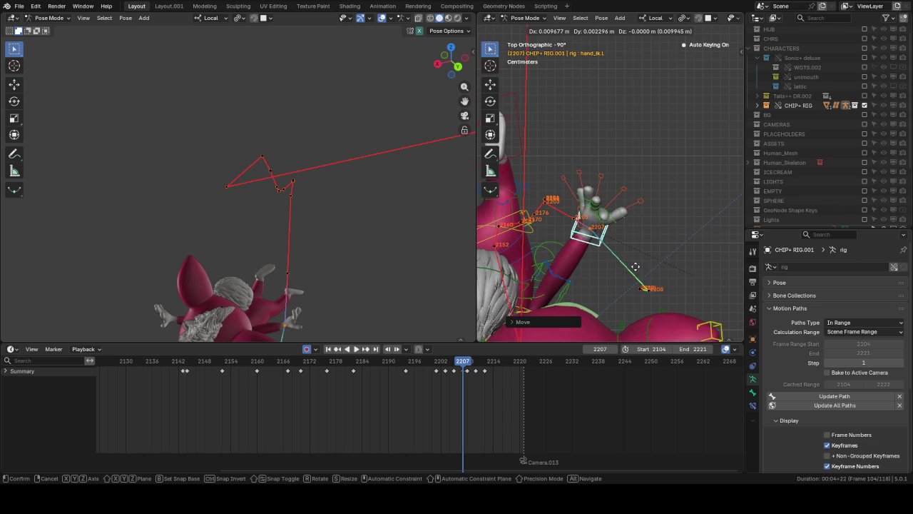
{"action": "left_click", "coordinate": [580, 235]}
{"action": "mouse_move", "coordinate": [580, 235]}
{"action": "middle_mouse_down"}
{"action": "mouse_move", "coordinate": [522, 157]}
{"action": "mouse_move", "coordinate": [573, 249]}
{"action": "middle_mouse_up"}
{"action": "left_click_drag", "start_coordinate": [461, 365], "coordinate": [455, 365]}
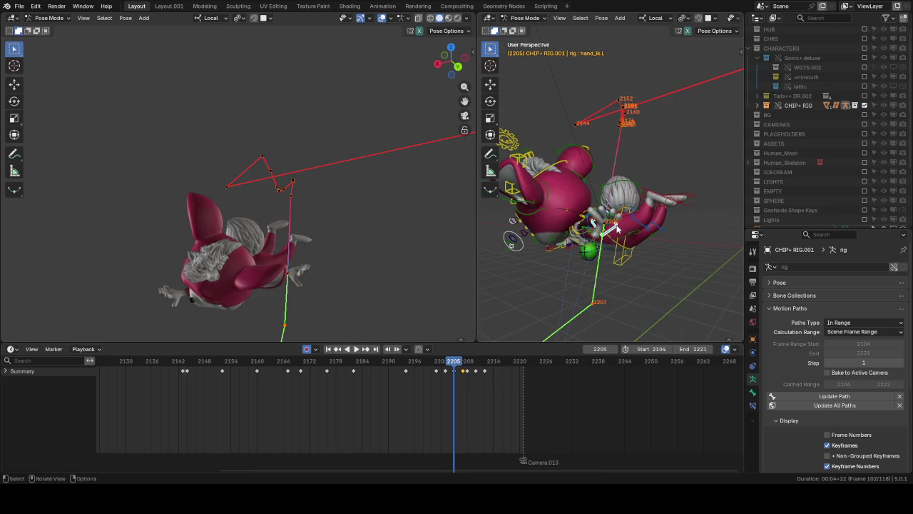
{"action": "key", "text": "g"}
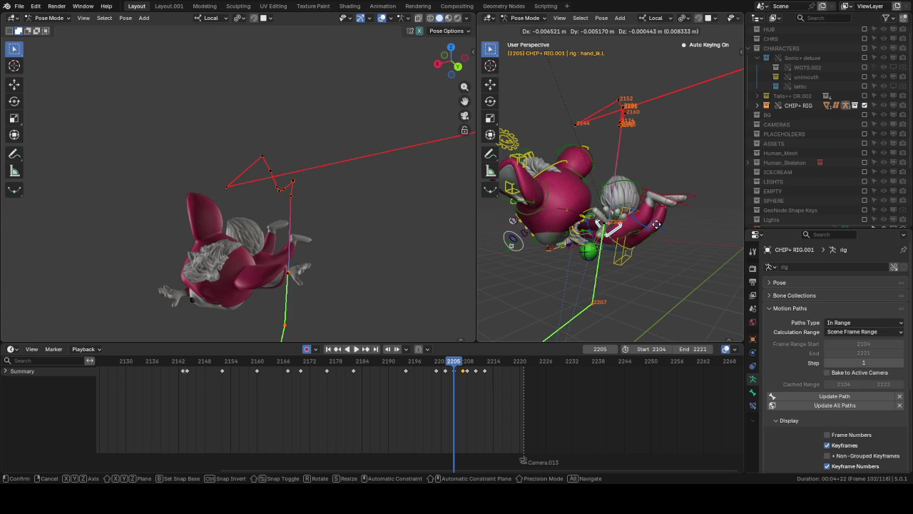
{"action": "left_click", "coordinate": [656, 227]}
{"action": "mouse_move", "coordinate": [652, 223]}
{"action": "middle_mouse_down"}
{"action": "mouse_move", "coordinate": [645, 241]}
{"action": "mouse_move", "coordinate": [499, 246]}
{"action": "middle_mouse_up"}
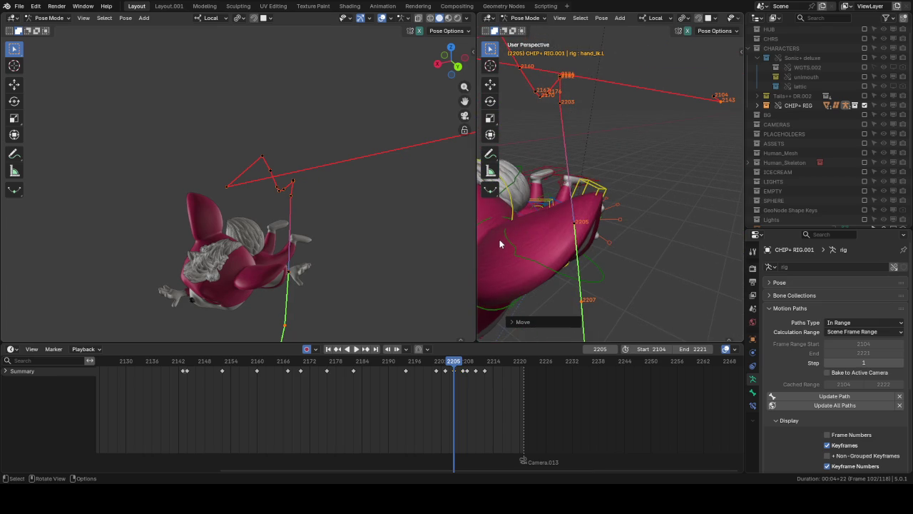
{"action": "middle_click_drag", "start_coordinate": [526, 184], "coordinate": [571, 202]}
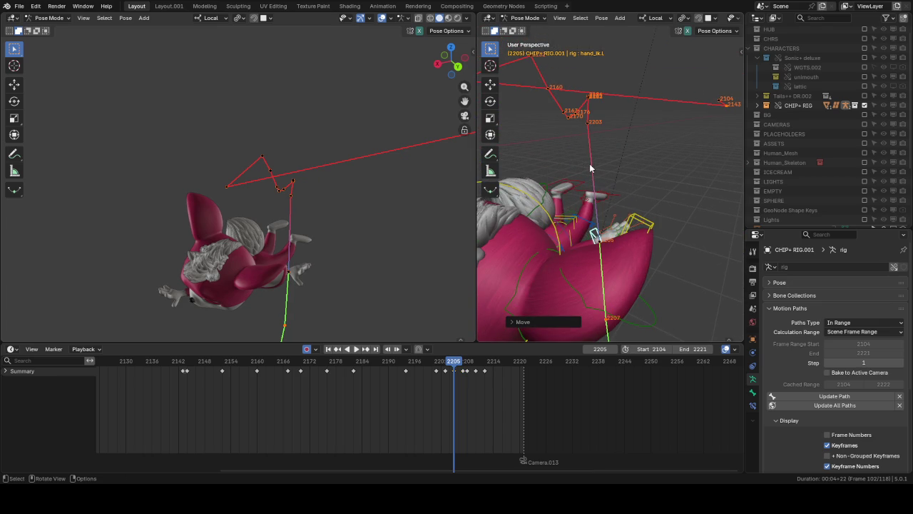
Step: Reposition the left hand IK at frame 2203
{"action": "key", "text": "Left"}
{"action": "key", "text": "Left"}
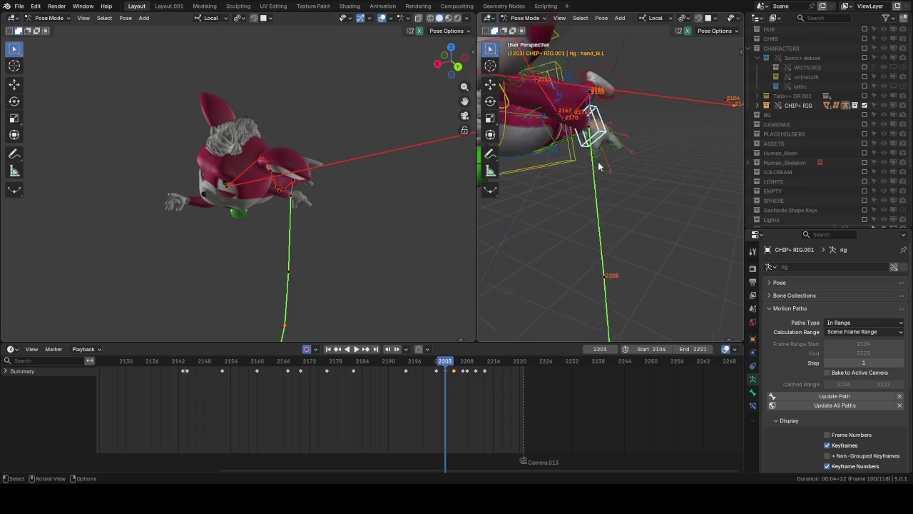
{"action": "mouse_move", "coordinate": [599, 166]}
{"action": "middle_mouse_down"}
{"action": "mouse_move", "coordinate": [578, 168]}
{"action": "mouse_move", "coordinate": [585, 154]}
{"action": "middle_mouse_up"}
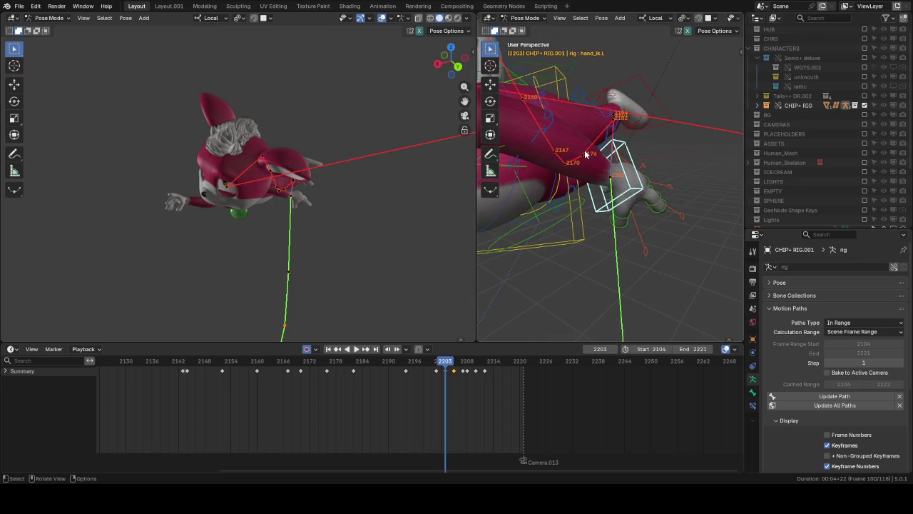
{"action": "key", "text": "Left"}
{"action": "key", "text": "Left"}
{"action": "key", "text": "Right"}
{"action": "key", "text": "Right"}
{"action": "middle_click_drag", "start_coordinate": [618, 153], "coordinate": [637, 163]}
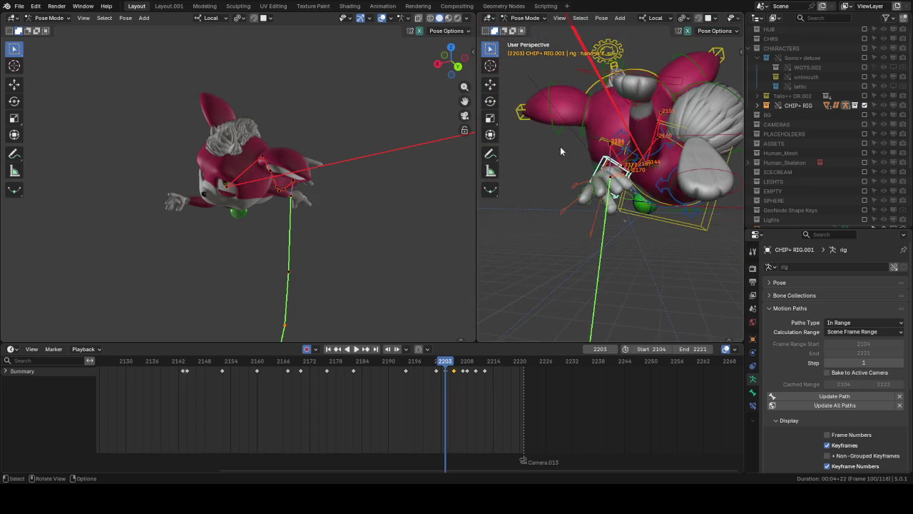
{"action": "key", "text": "g"}
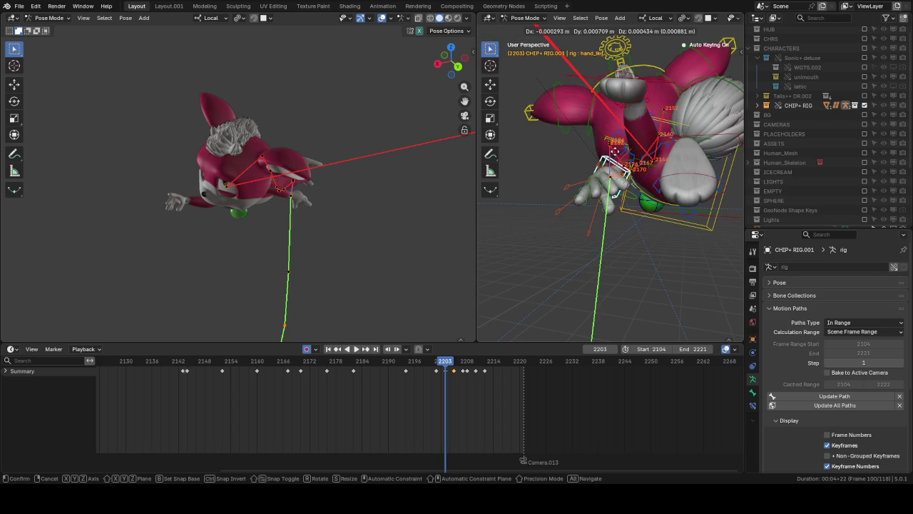
{"action": "left_click", "coordinate": [606, 151]}
{"action": "left_click_drag", "start_coordinate": [440, 366], "coordinate": [454, 367]}
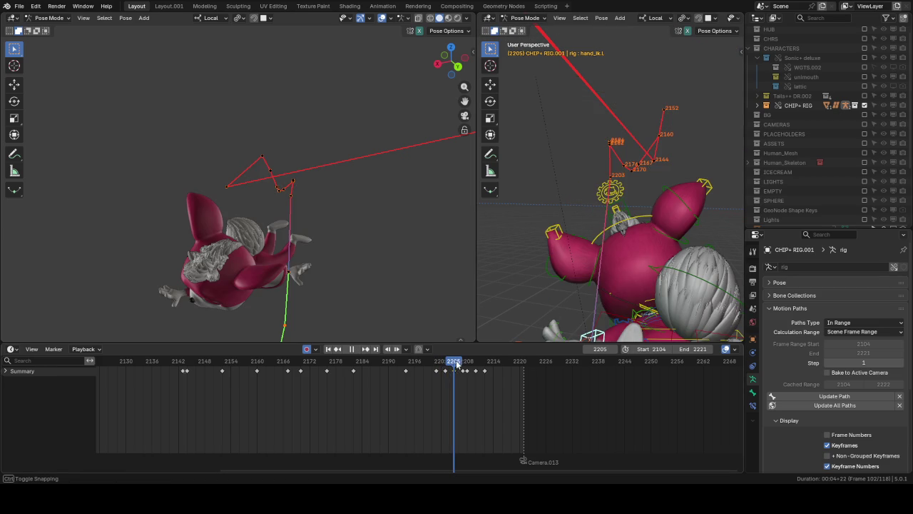
Step: Replay the fall from about frame 2186, reframe both viewports, and clear the hand's motion path
{"action": "left_click", "coordinate": [419, 366]}
{"action": "key", "text": "space"}
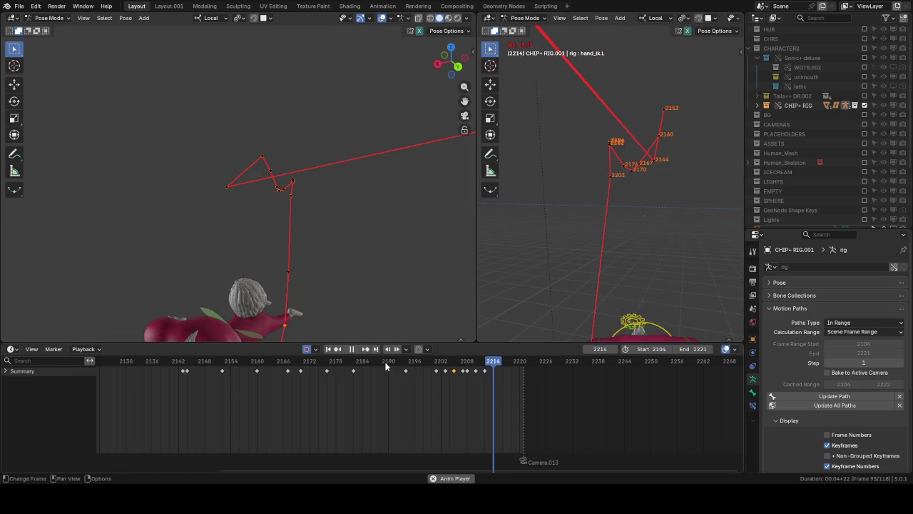
{"action": "left_click", "coordinate": [388, 366]}
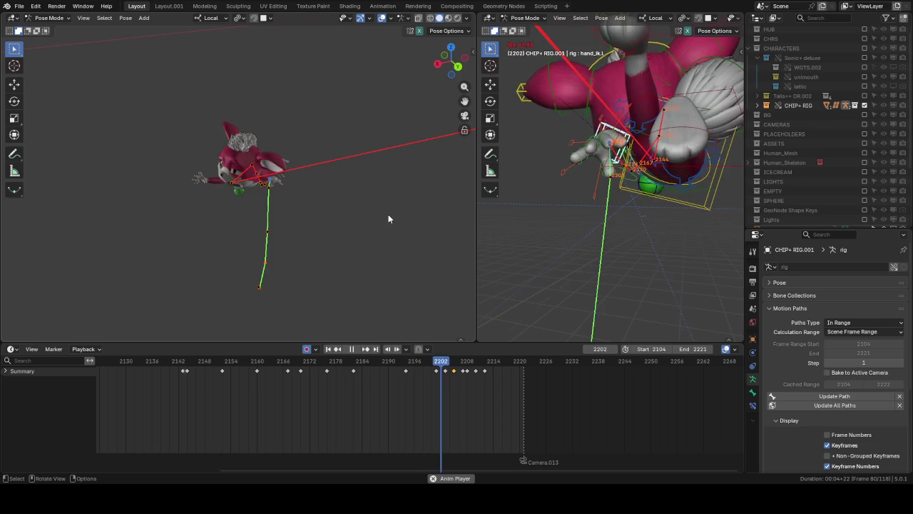
{"action": "key", "text": "space"}
{"action": "middle_click_drag", "start_coordinate": [366, 291], "coordinate": [38, 219]}
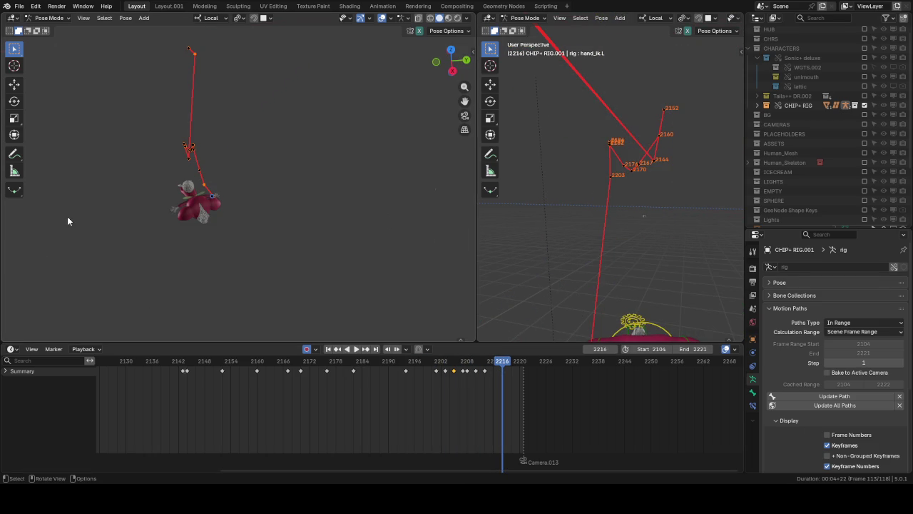
{"action": "key", "text": "KP_4"}
{"action": "middle_click_drag", "start_coordinate": [645, 257], "coordinate": [673, 221]}
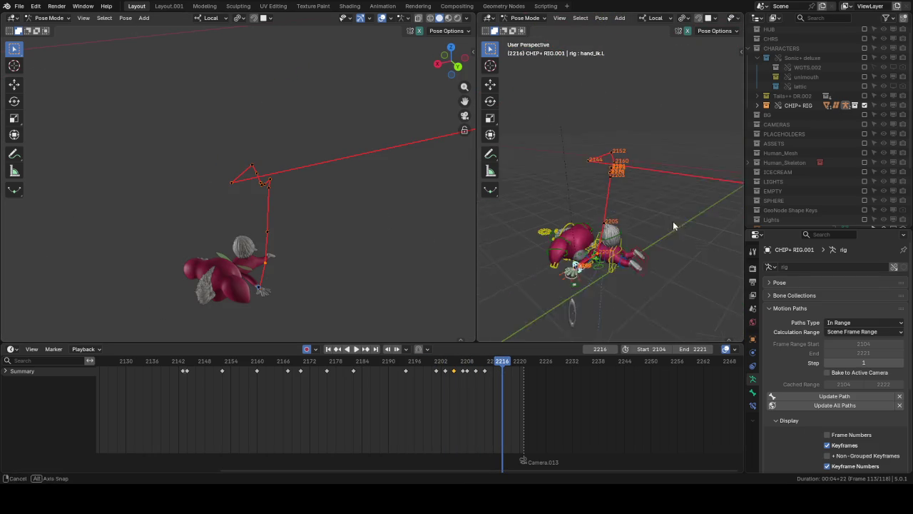
{"action": "left_click", "coordinate": [899, 396]}
Step: At frame 2141, calculate a motion path for hand_ik.R and play it back
{"action": "scroll", "coordinate": [603, 245], "scroll_direction": "up", "scroll_amount": 2}
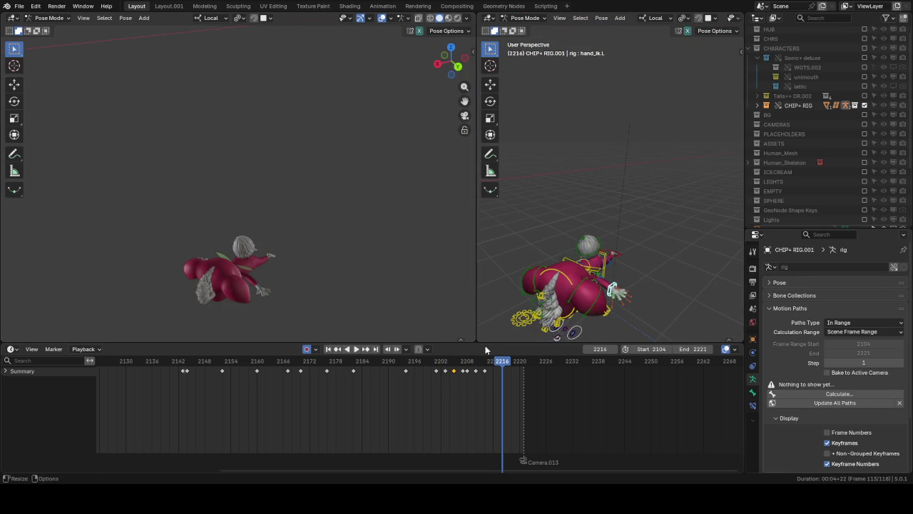
{"action": "left_click", "coordinate": [173, 361]}
{"action": "mouse_move", "coordinate": [663, 208]}
{"action": "middle_mouse_down"}
{"action": "mouse_move", "coordinate": [730, 187]}
{"action": "mouse_move", "coordinate": [662, 128]}
{"action": "middle_mouse_up"}
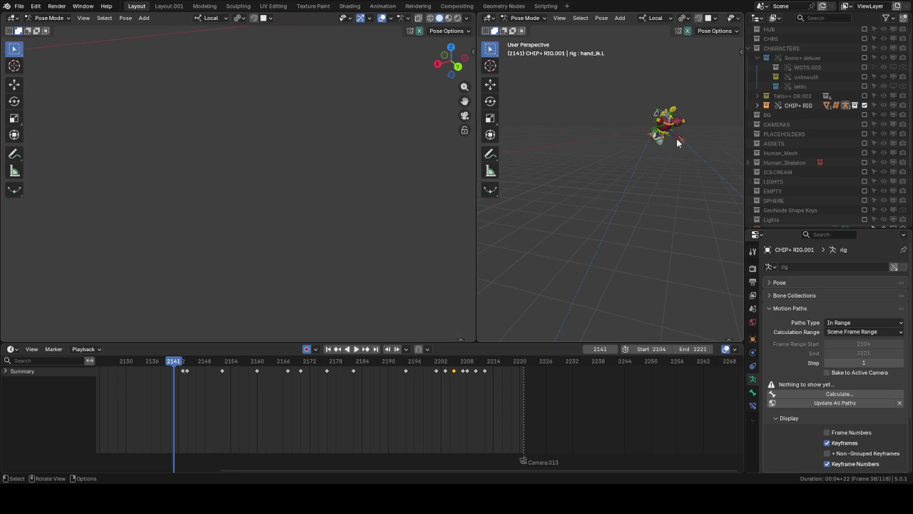
{"action": "key", "text": "KP_Decimal"}
{"action": "mouse_move", "coordinate": [559, 137]}
{"action": "middle_mouse_down"}
{"action": "mouse_move", "coordinate": [585, 107]}
{"action": "mouse_move", "coordinate": [681, 98]}
{"action": "middle_mouse_up"}
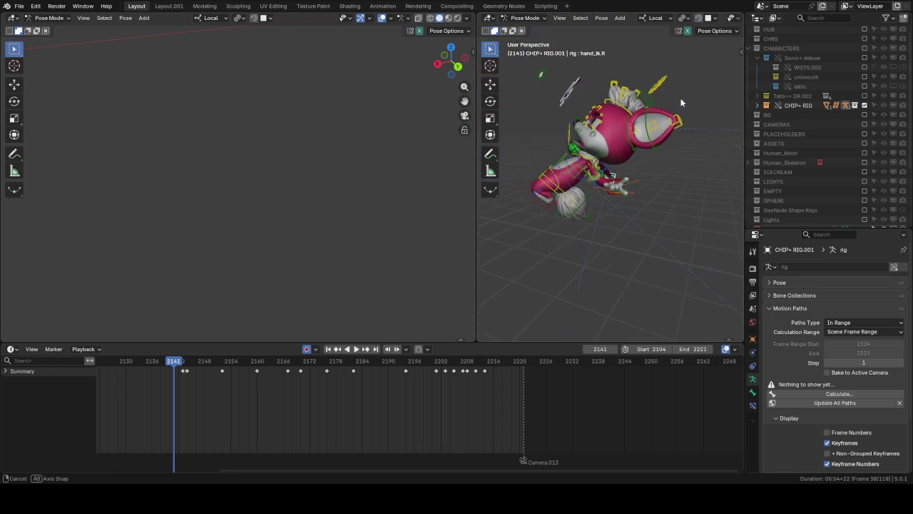
{"action": "left_click", "coordinate": [829, 394]}
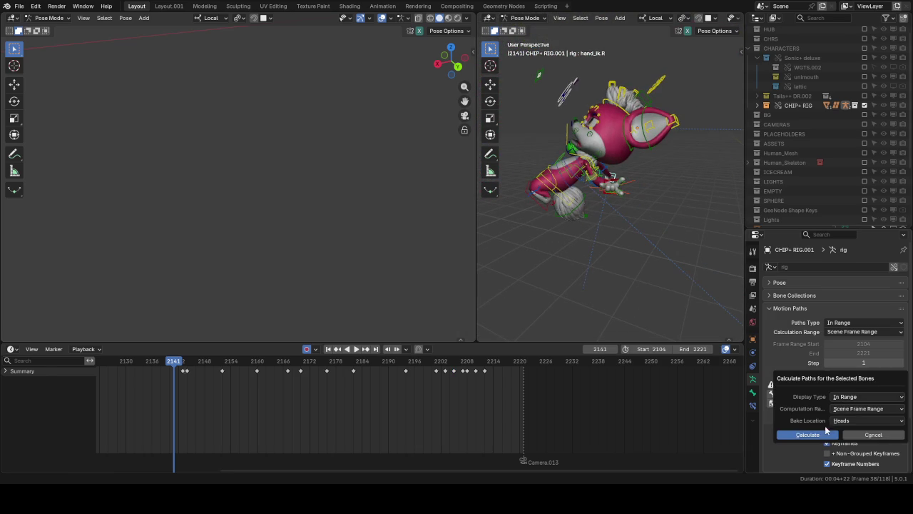
{"action": "left_click", "coordinate": [807, 433]}
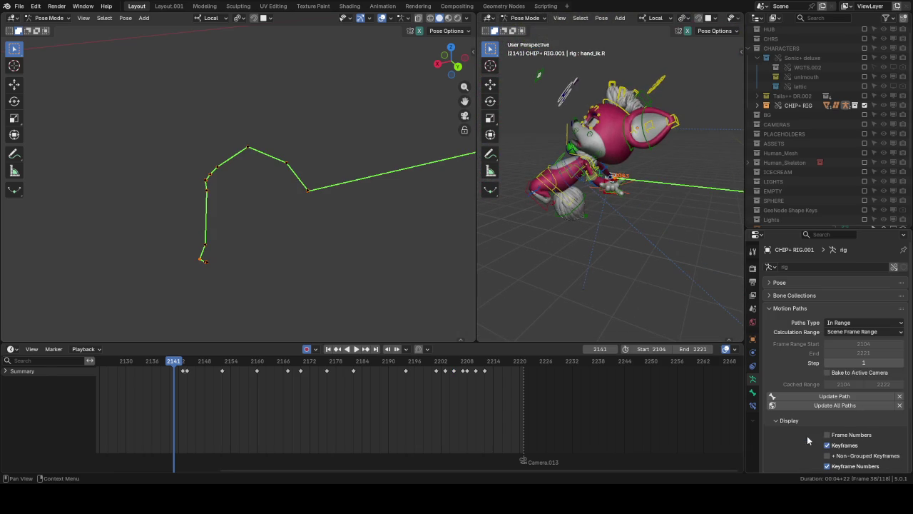
{"action": "key", "text": "space"}
Step: Frame the right hand and rotate and key hand_ik.R slightly at frame 2155
{"action": "key", "text": "KP_Decimal"}
{"action": "mouse_move", "coordinate": [675, 169]}
{"action": "middle_mouse_down"}
{"action": "mouse_move", "coordinate": [654, 170]}
{"action": "mouse_move", "coordinate": [652, 145]}
{"action": "middle_mouse_up"}
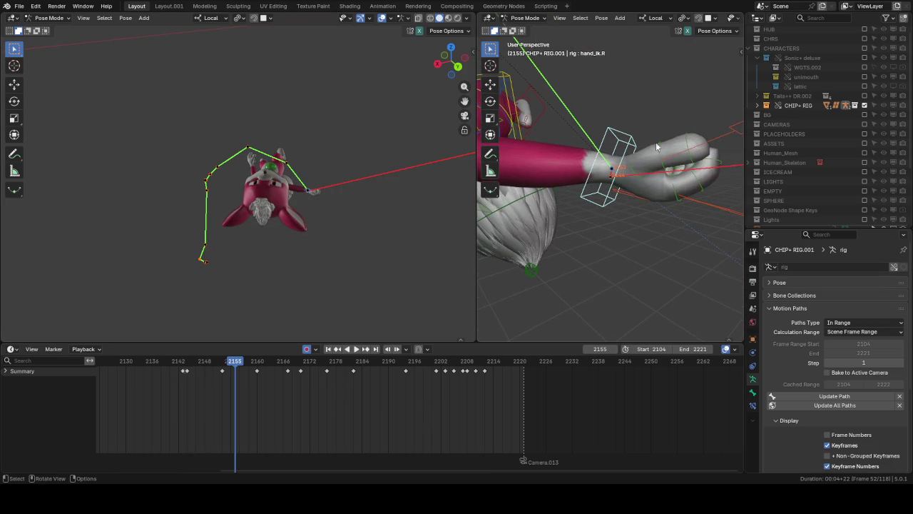
{"action": "key", "text": "r"}
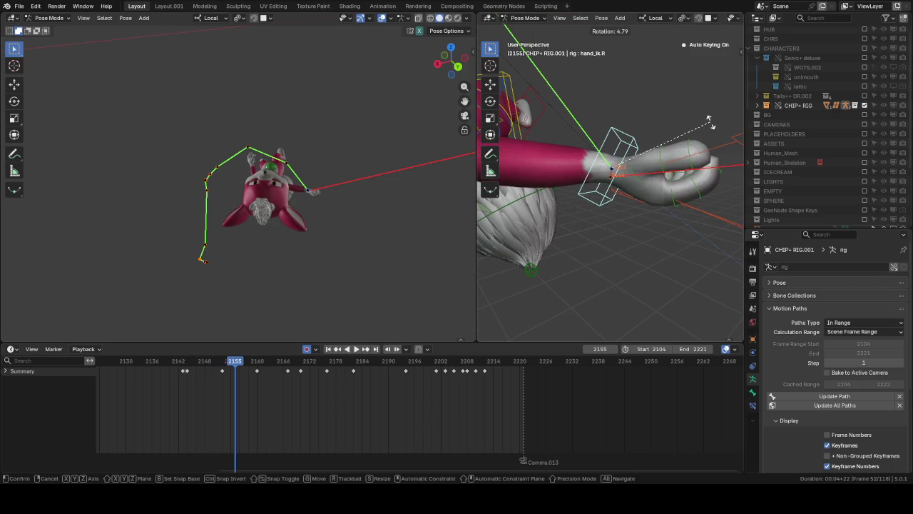
{"action": "left_click", "coordinate": [710, 126]}
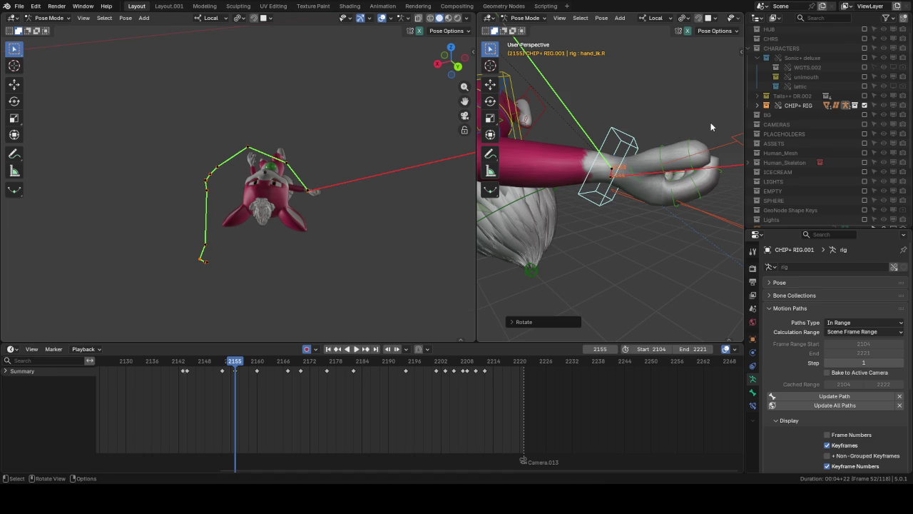
Step: Rotate and key the right hand at frame 2152, comparing the change with undo and redo
{"action": "key", "text": "ctrl+z"}
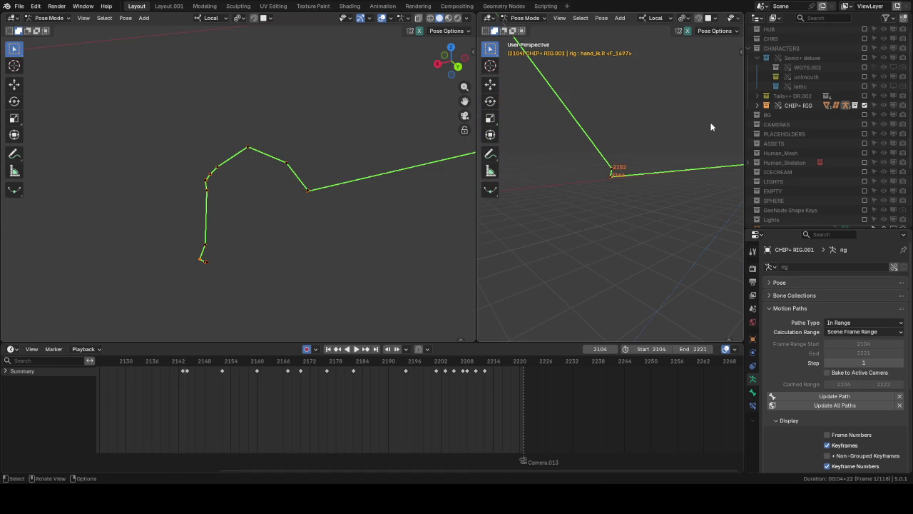
{"action": "key", "text": "ctrl+z"}
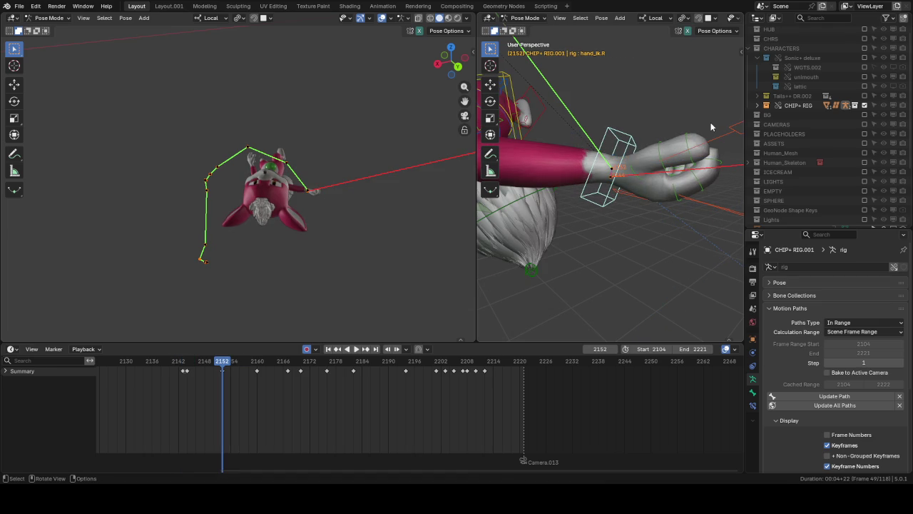
{"action": "key", "text": "r"}
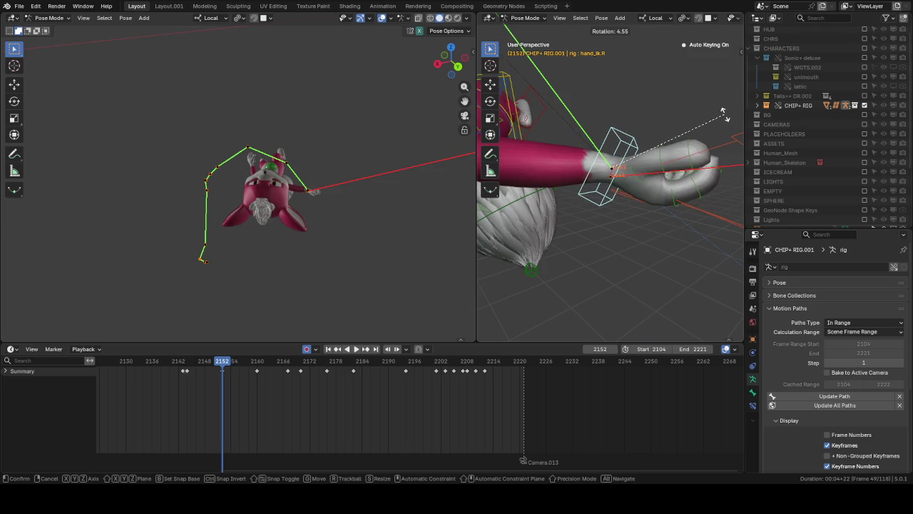
{"action": "left_click", "coordinate": [716, 116]}
{"action": "key", "text": "ctrl+z"}
{"action": "key", "text": "ctrl+z"}
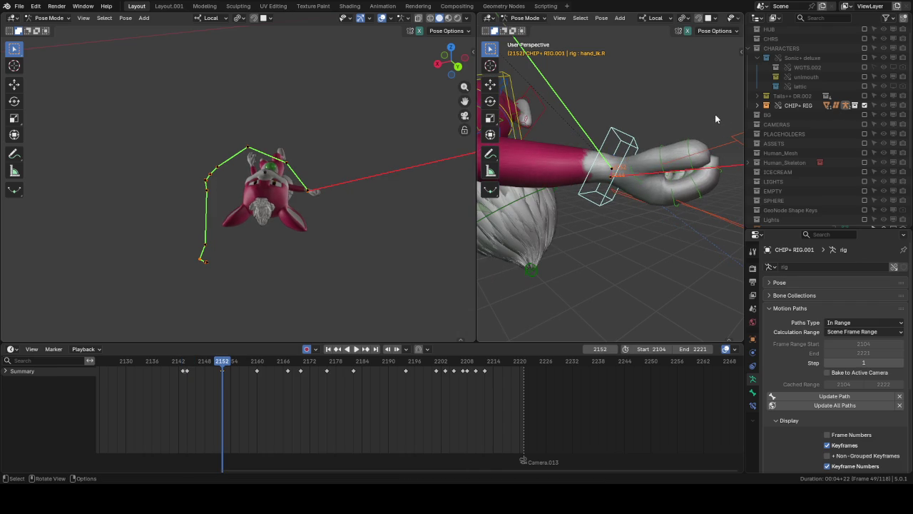
{"action": "key", "text": "ctrl+z"}
{"action": "key", "text": "ctrl+shift+z"}
{"action": "middle_click_drag", "start_coordinate": [679, 187], "coordinate": [668, 194]}
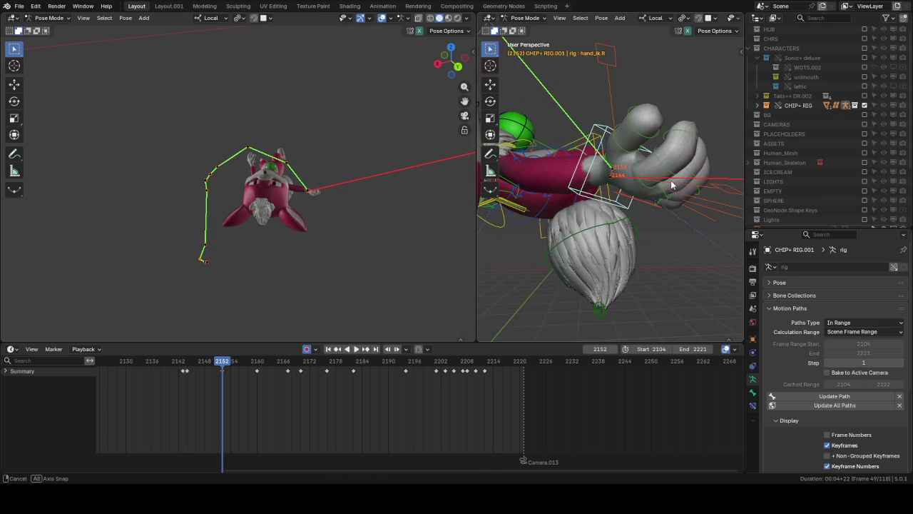
Step: Select the right finger bones and rotate f_index.01.R on its local X axis
{"action": "left_click", "coordinate": [663, 202]}
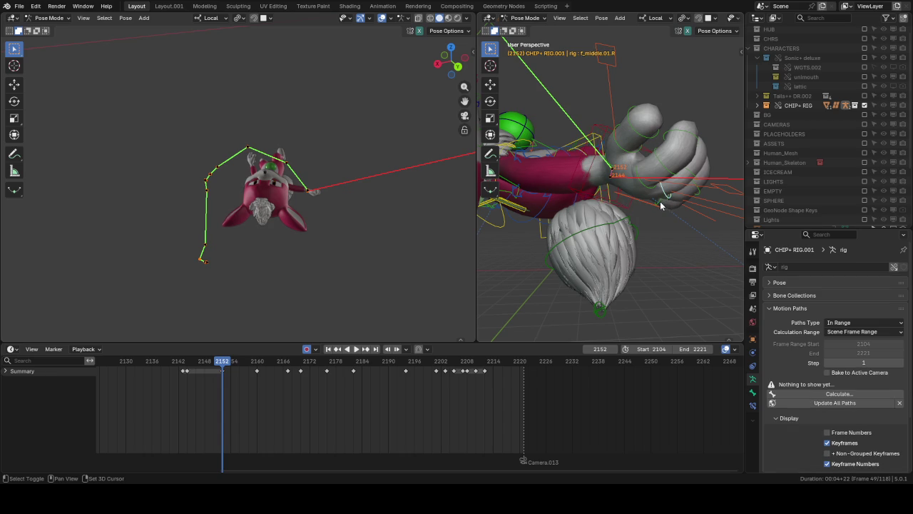
{"action": "middle_click_drag", "start_coordinate": [660, 191], "coordinate": [671, 193]}
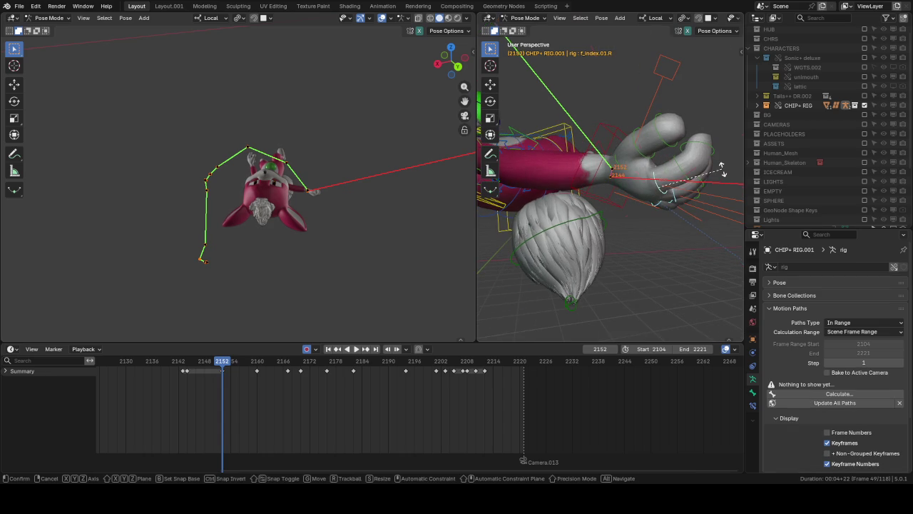
{"action": "left_click", "coordinate": [671, 192]}
{"action": "key", "text": "r"}
{"action": "key", "text": "x"}
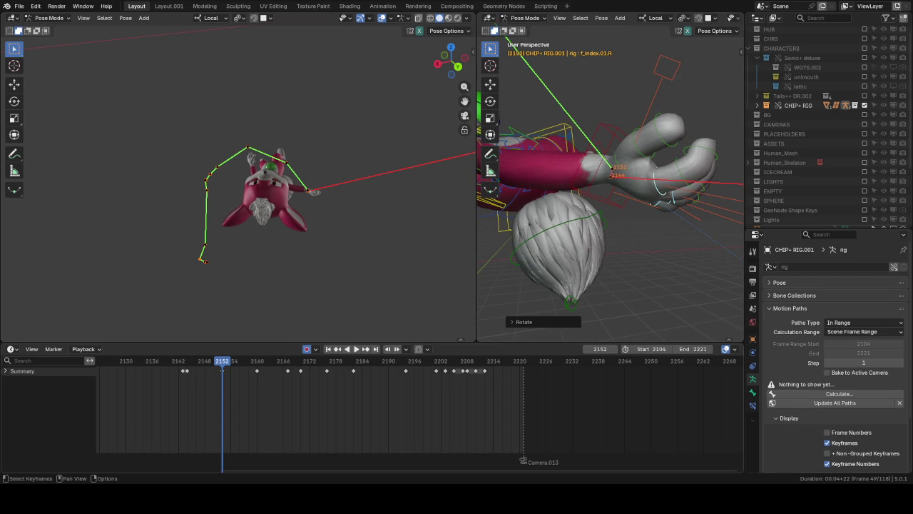
{"action": "middle_click_drag", "start_coordinate": [639, 203], "coordinate": [670, 237]}
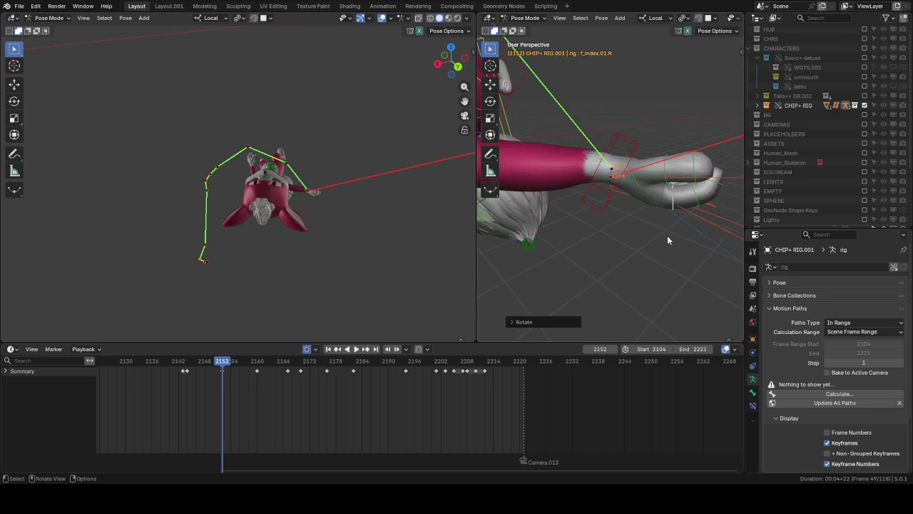
Step: Review the motion in reverse playback, go to keyframe 2160 and select the right hand IK control
{"action": "key", "text": "shift+ctrl+space"}
{"action": "key", "text": "Escape"}
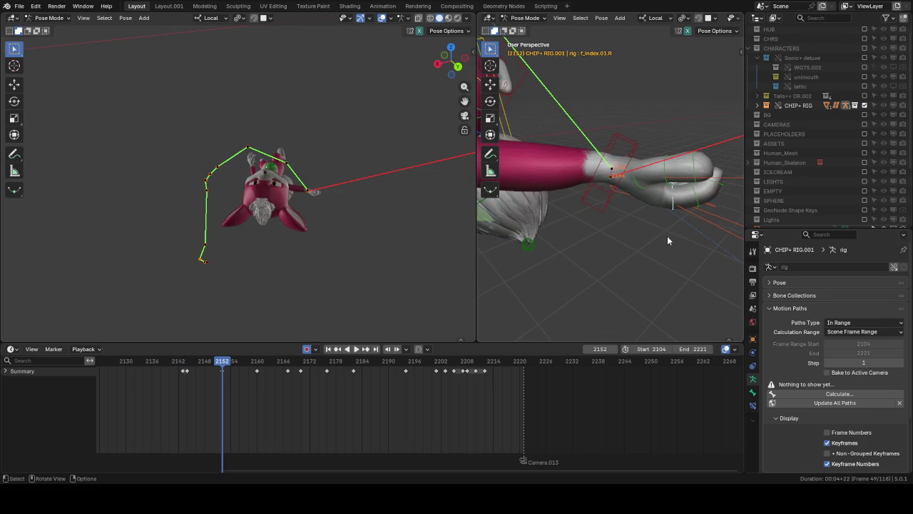
{"action": "key", "text": "Up"}
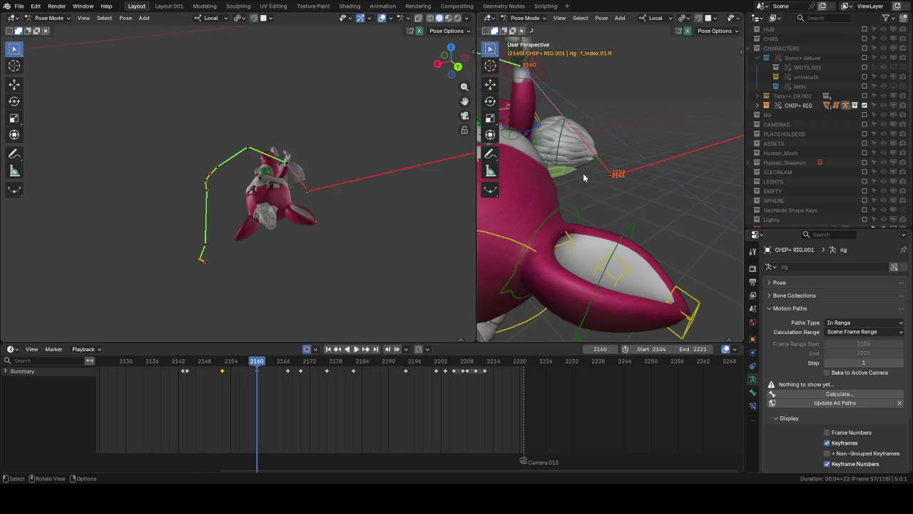
{"action": "middle_click_drag", "start_coordinate": [579, 168], "coordinate": [603, 133]}
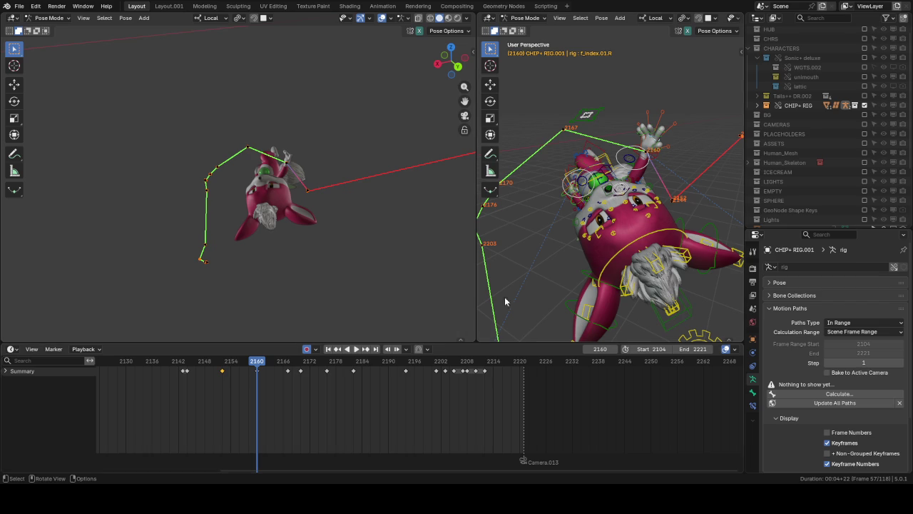
{"action": "middle_click_drag", "start_coordinate": [491, 332], "coordinate": [653, 157]}
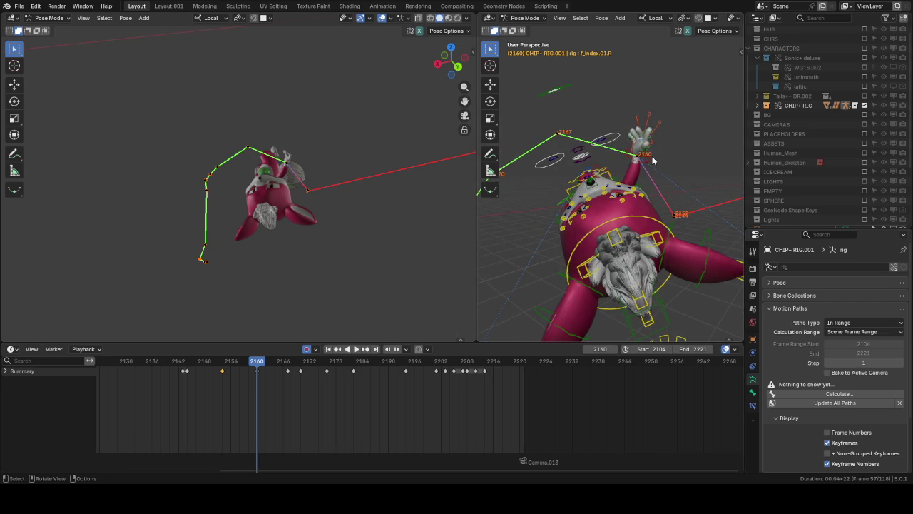
{"action": "left_click", "coordinate": [653, 160]}
{"action": "scroll", "coordinate": [653, 160], "scroll_direction": "up", "scroll_amount": 2}
Step: Step through keyframes 2167 to 2182 to review the right hand's motion path
{"action": "middle_click_drag", "start_coordinate": [296, 151], "coordinate": [332, 167]}
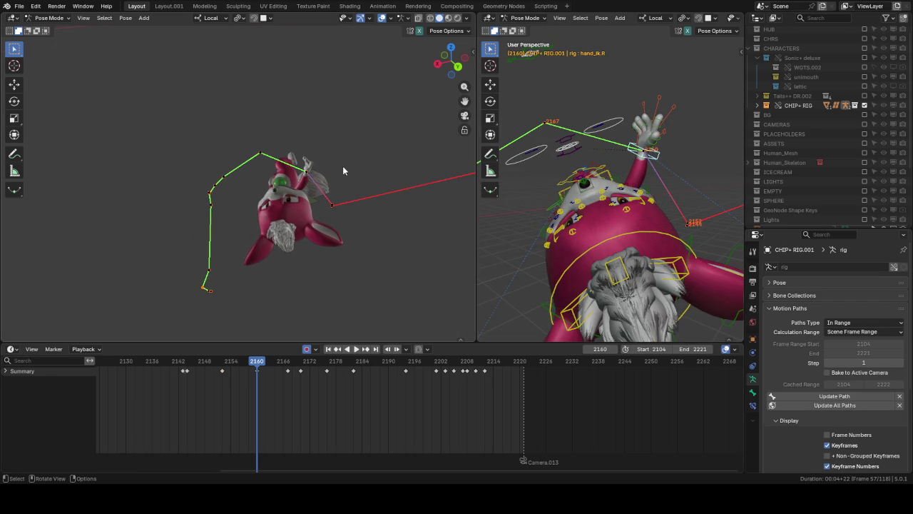
{"action": "key", "text": "Up"}
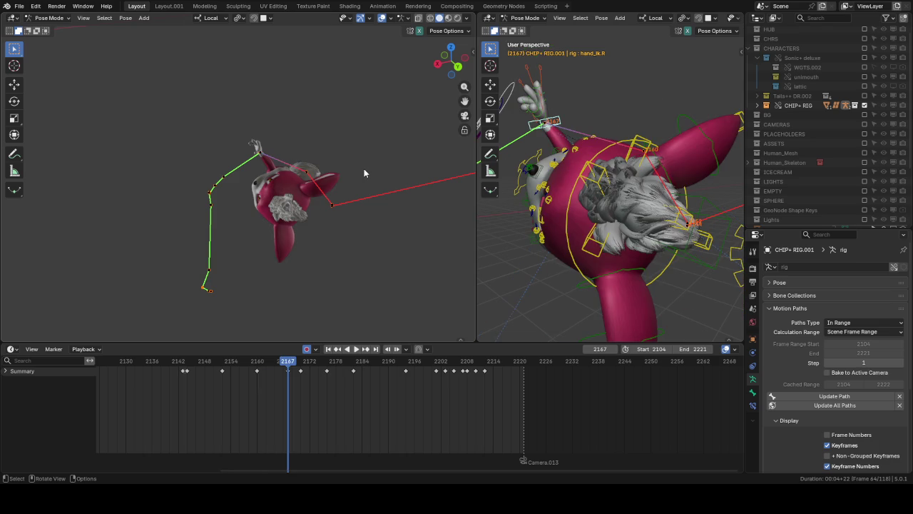
{"action": "key", "text": "Up"}
{"action": "mouse_move", "coordinate": [499, 155]}
{"action": "middle_mouse_down"}
{"action": "mouse_move", "coordinate": [666, 158]}
{"action": "mouse_move", "coordinate": [583, 179]}
{"action": "middle_mouse_up"}
{"action": "scroll", "coordinate": [232, 177], "scroll_direction": "up", "scroll_amount": 2}
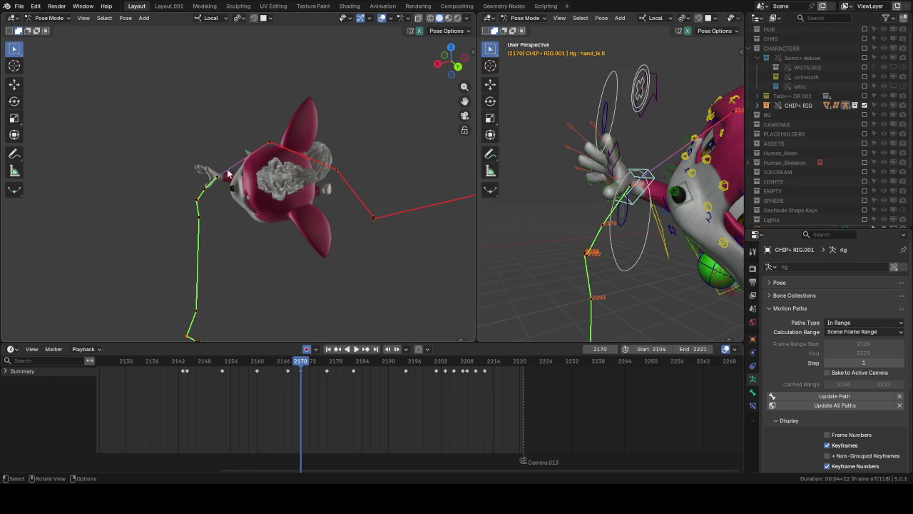
{"action": "key", "text": "Up"}
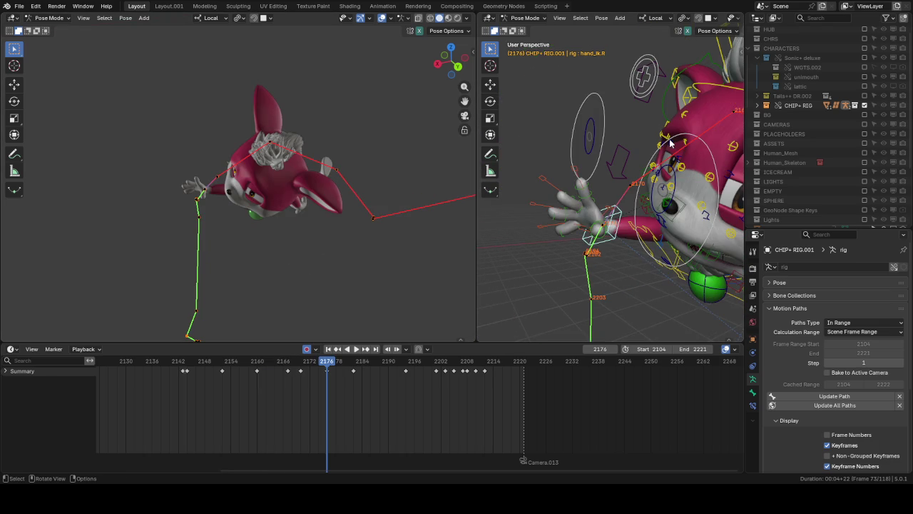
{"action": "key", "text": "Up"}
{"action": "mouse_move", "coordinate": [314, 149]}
{"action": "middle_mouse_down"}
{"action": "mouse_move", "coordinate": [227, 169]}
{"action": "mouse_move", "coordinate": [266, 155]}
{"action": "middle_mouse_up"}
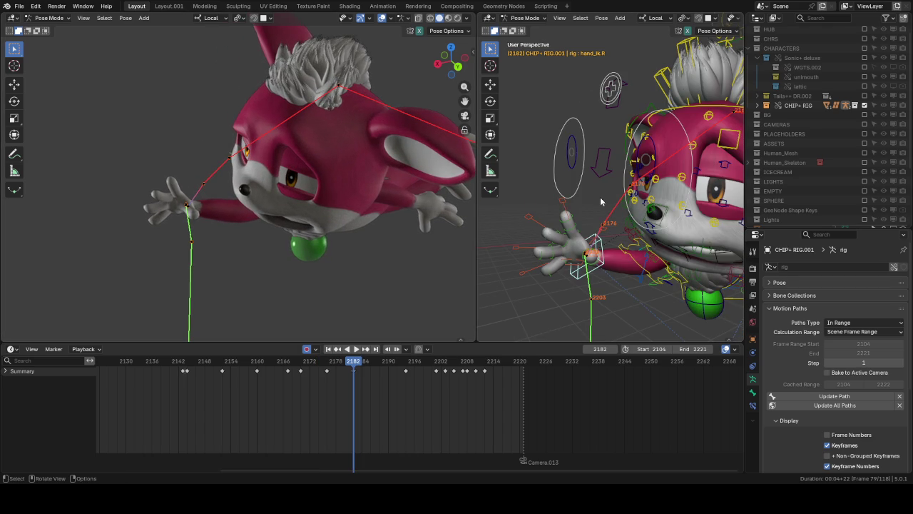
{"action": "key", "text": "Down"}
{"action": "key", "text": "Down"}
{"action": "key", "text": "Down"}
{"action": "key", "text": "Up"}
Step: Reposition and key the right hand IK control around frames 2167–2170
{"action": "middle_click_drag", "start_coordinate": [672, 188], "coordinate": [689, 85]}
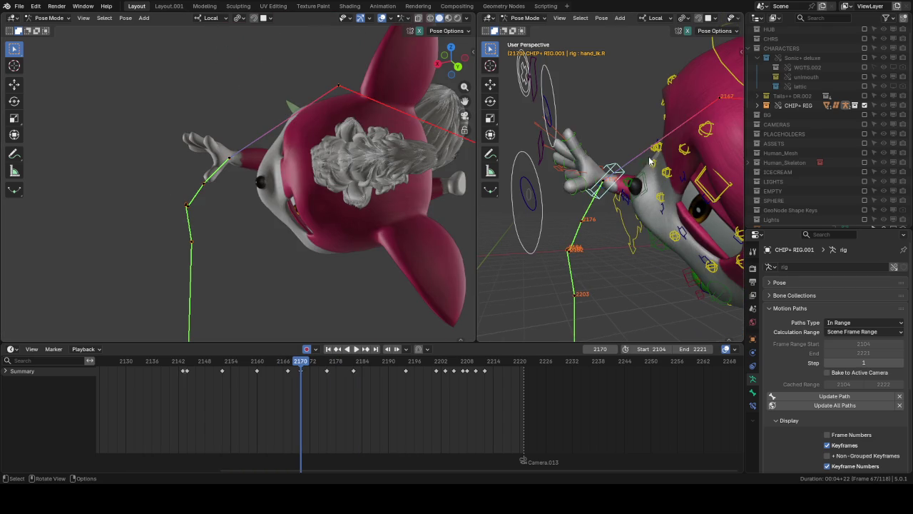
{"action": "key", "text": "g"}
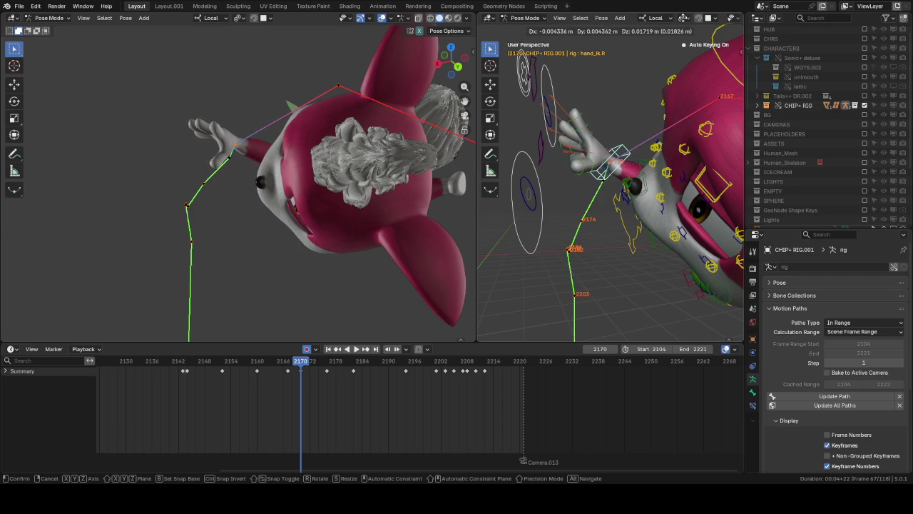
{"action": "left_click", "coordinate": [634, 87]}
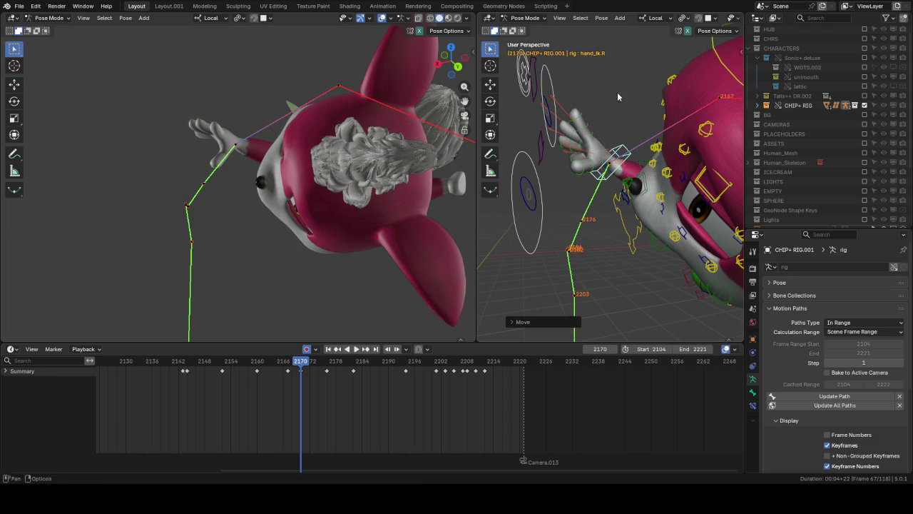
{"action": "key", "text": "Up"}
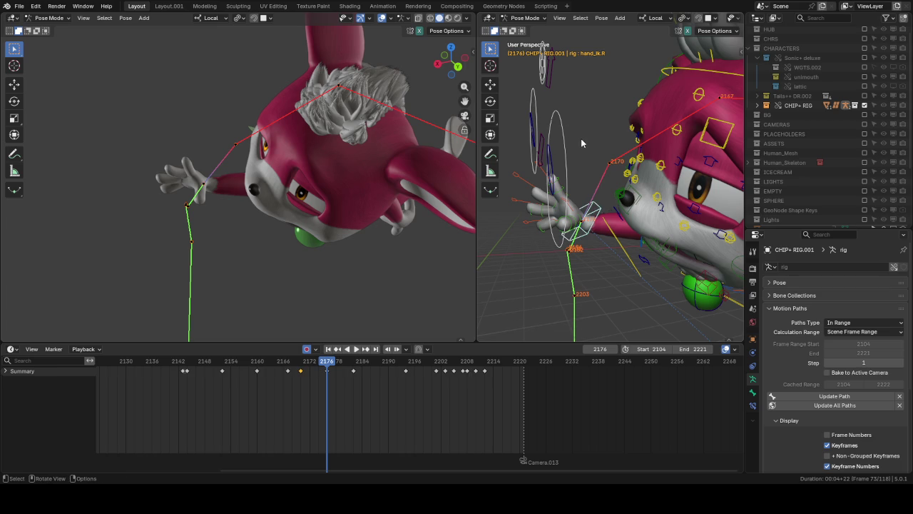
{"action": "scroll", "coordinate": [592, 146], "scroll_direction": "down", "scroll_amount": 2}
{"action": "scroll", "coordinate": [630, 193], "scroll_direction": "up", "scroll_amount": 5}
{"action": "middle_click_drag", "start_coordinate": [630, 193], "coordinate": [663, 203]}
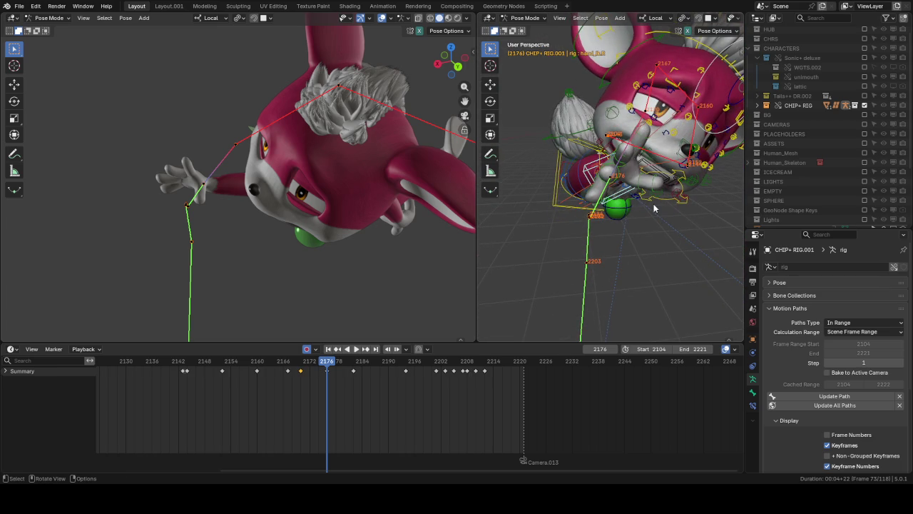
{"action": "key", "text": "Down"}
{"action": "key", "text": "g"}
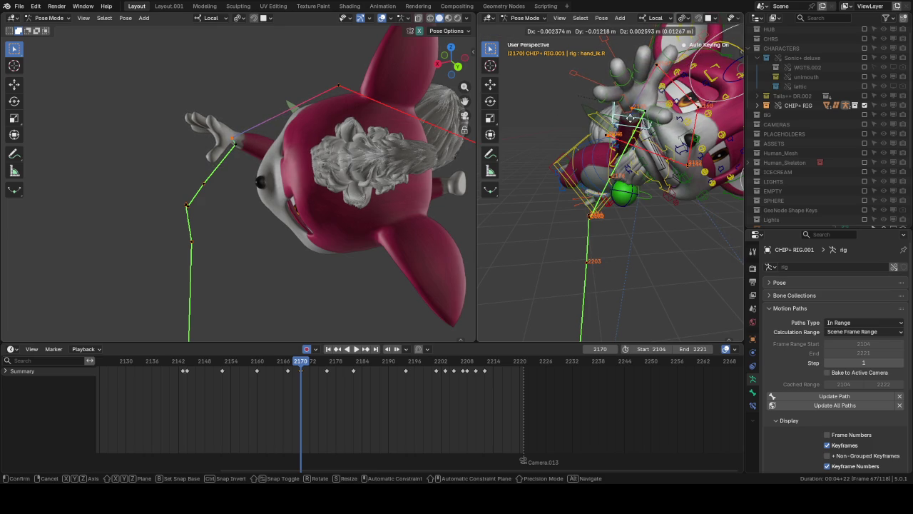
{"action": "left_click", "coordinate": [631, 123]}
Step: Move and key the right hand at frame 2176, then step back to 2167
{"action": "key", "text": "Up"}
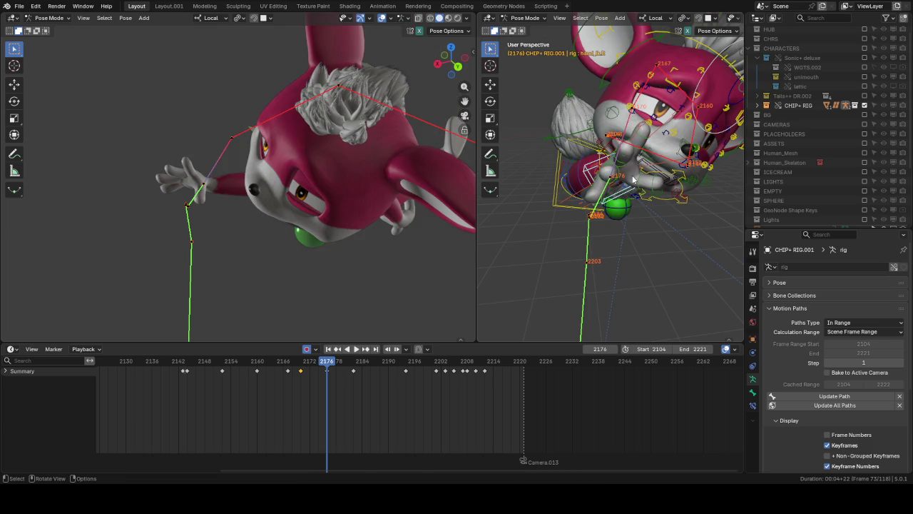
{"action": "key", "text": "g"}
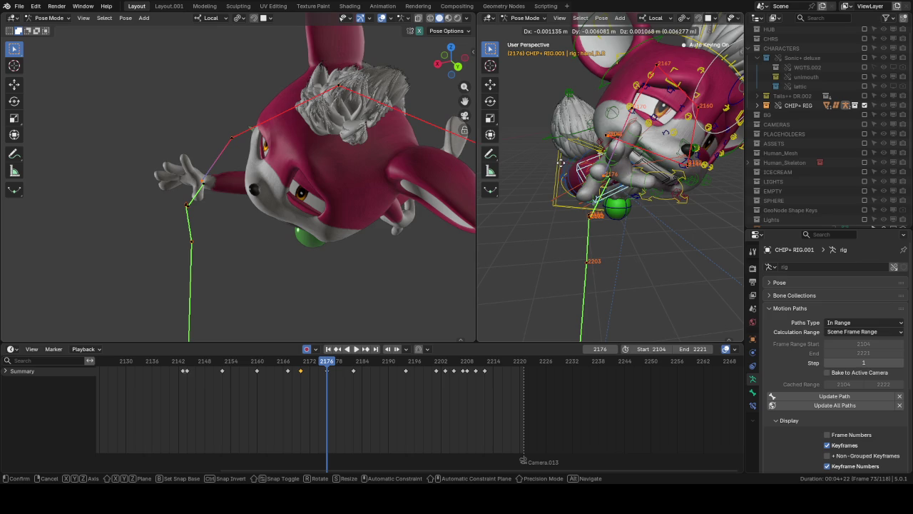
{"action": "left_click", "coordinate": [605, 221]}
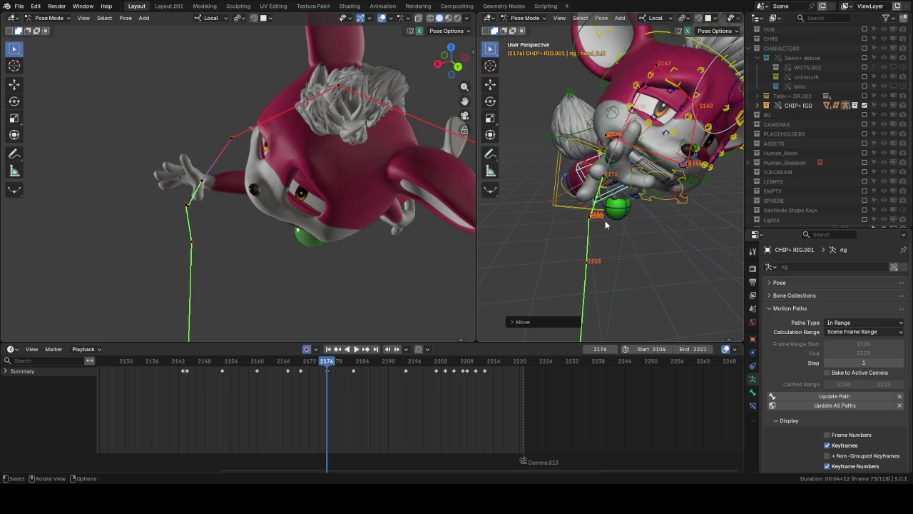
{"action": "mouse_move", "coordinate": [605, 221]}
{"action": "middle_mouse_down"}
{"action": "mouse_move", "coordinate": [564, 174]}
{"action": "mouse_move", "coordinate": [621, 202]}
{"action": "middle_mouse_up"}
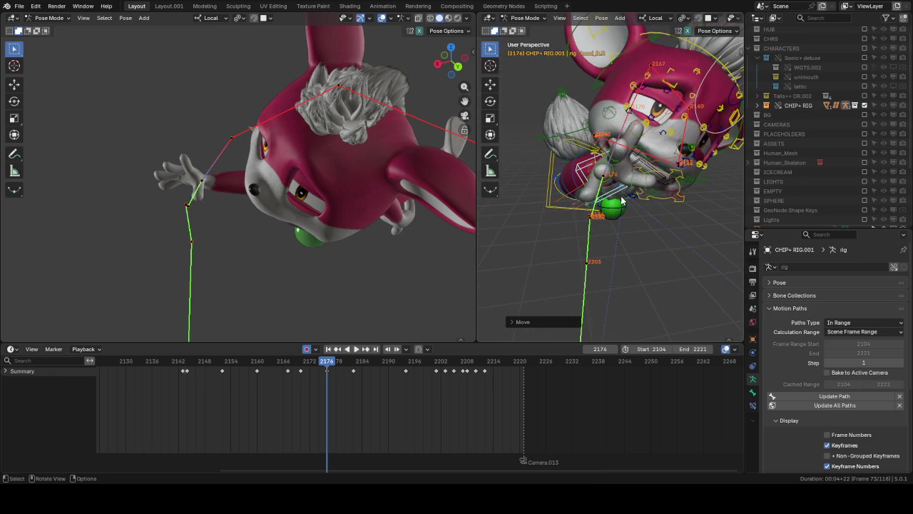
{"action": "key", "text": "Down"}
{"action": "mouse_move", "coordinate": [635, 184]}
{"action": "middle_mouse_down"}
{"action": "mouse_move", "coordinate": [639, 170]}
{"action": "mouse_move", "coordinate": [631, 231]}
{"action": "middle_mouse_up"}
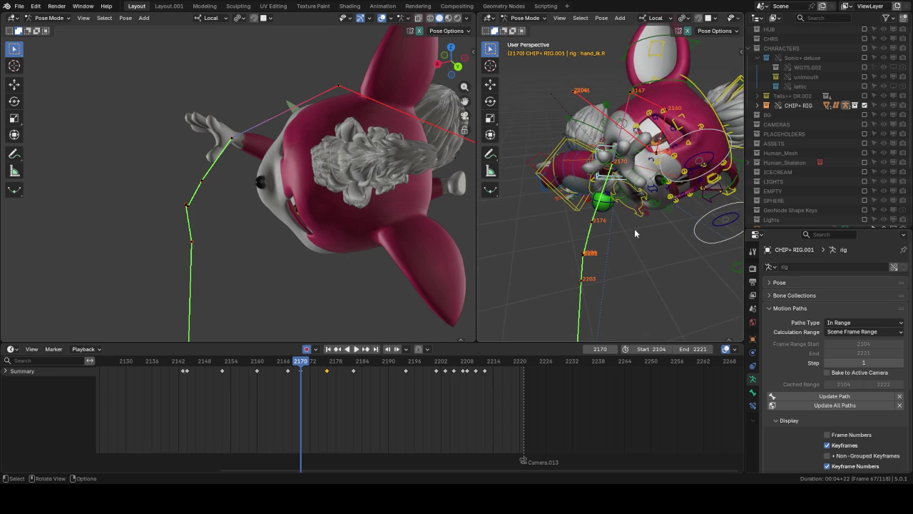
{"action": "key", "text": "Down"}
{"action": "mouse_move", "coordinate": [634, 233]}
{"action": "middle_mouse_down"}
{"action": "mouse_move", "coordinate": [648, 109]}
{"action": "mouse_move", "coordinate": [644, 158]}
{"action": "mouse_move", "coordinate": [640, 135]}
{"action": "middle_mouse_up"}
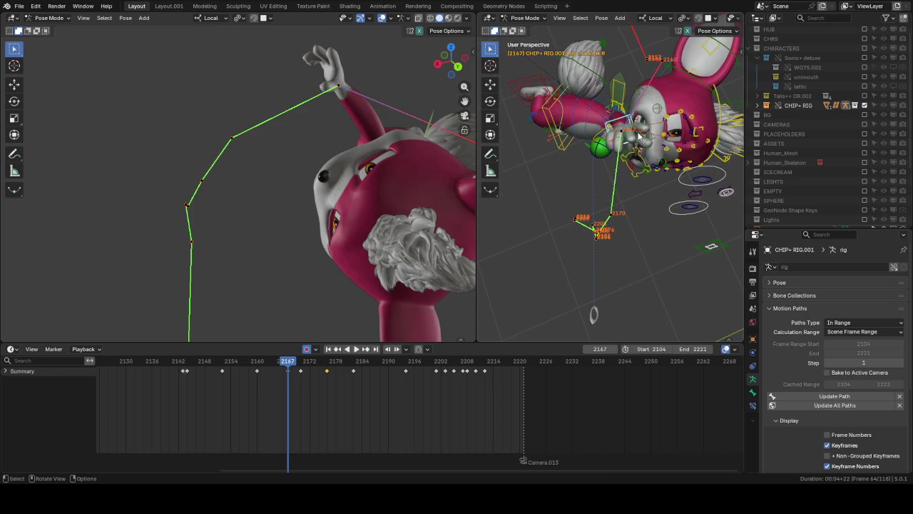
Step: Move and key the right hand IK control again at frame 2167
{"action": "key", "text": "g"}
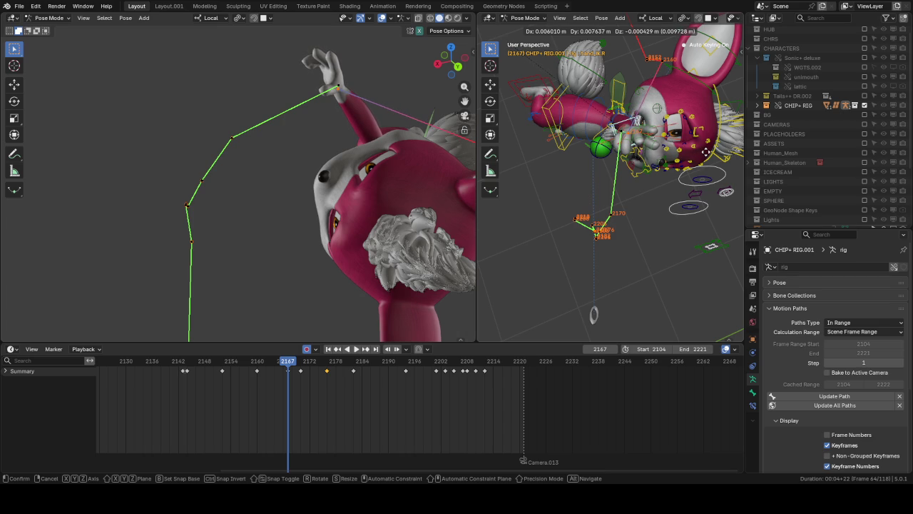
{"action": "left_click", "coordinate": [708, 155]}
{"action": "middle_click_drag", "start_coordinate": [708, 155], "coordinate": [644, 85]}
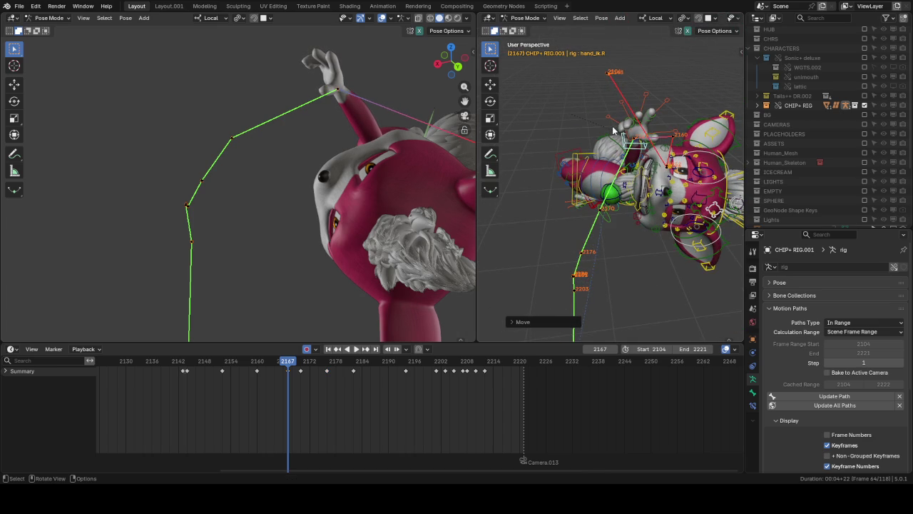
{"action": "key", "text": "Up"}
{"action": "key", "text": "Up"}
Step: Refine and key the right hand positions at frames 2170 and 2176
{"action": "middle_click_drag", "start_coordinate": [612, 131], "coordinate": [627, 149]}
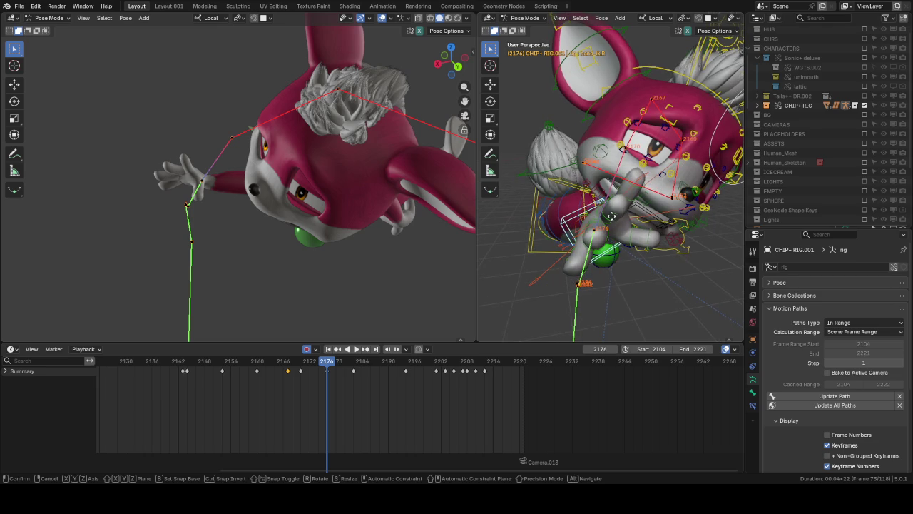
{"action": "key", "text": "g"}
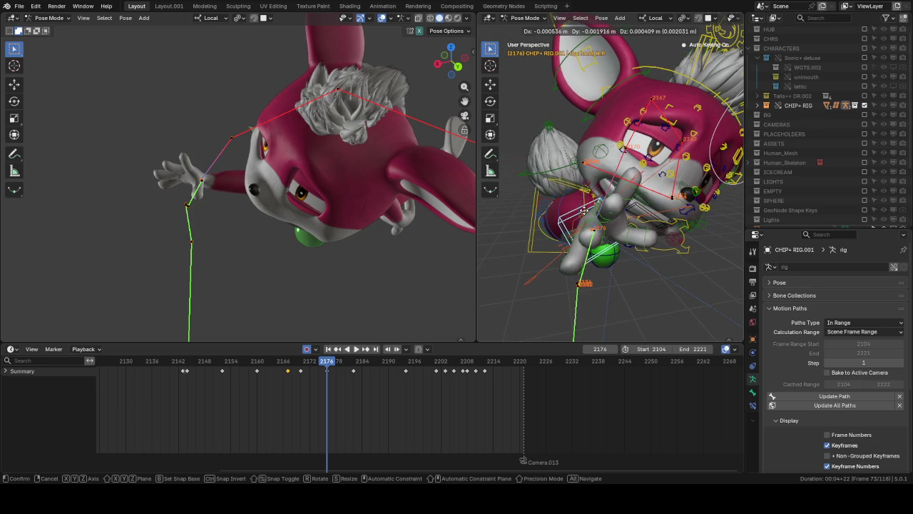
{"action": "left_click", "coordinate": [602, 249]}
{"action": "mouse_move", "coordinate": [602, 250]}
{"action": "middle_mouse_down"}
{"action": "mouse_move", "coordinate": [610, 226]}
{"action": "mouse_move", "coordinate": [598, 223]}
{"action": "middle_mouse_up"}
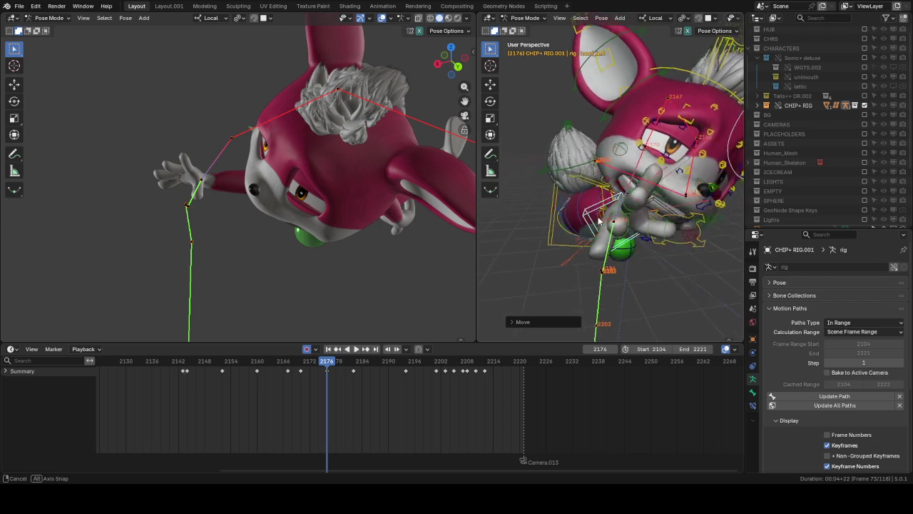
{"action": "middle_click_drag", "start_coordinate": [598, 223], "coordinate": [584, 203]}
{"action": "key", "text": "g"}
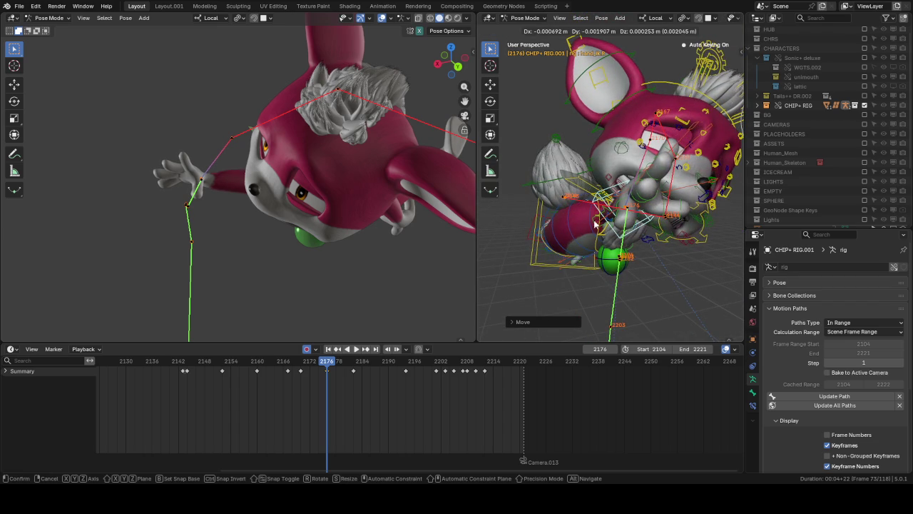
{"action": "left_click", "coordinate": [597, 230]}
{"action": "key", "text": "Up"}
{"action": "key", "text": "Up"}
{"action": "mouse_move", "coordinate": [611, 222]}
{"action": "middle_mouse_down"}
{"action": "mouse_move", "coordinate": [599, 171]}
{"action": "mouse_move", "coordinate": [612, 146]}
{"action": "middle_mouse_up"}
Step: Move and key the right hand IK control at frame 2194, scrubbing to check it
{"action": "scroll", "coordinate": [599, 169], "scroll_direction": "up", "scroll_amount": 3}
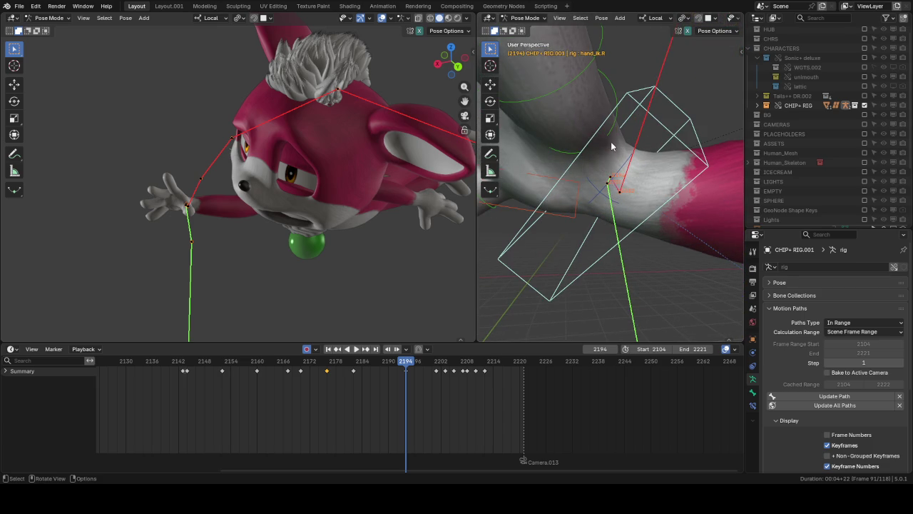
{"action": "key", "text": "g"}
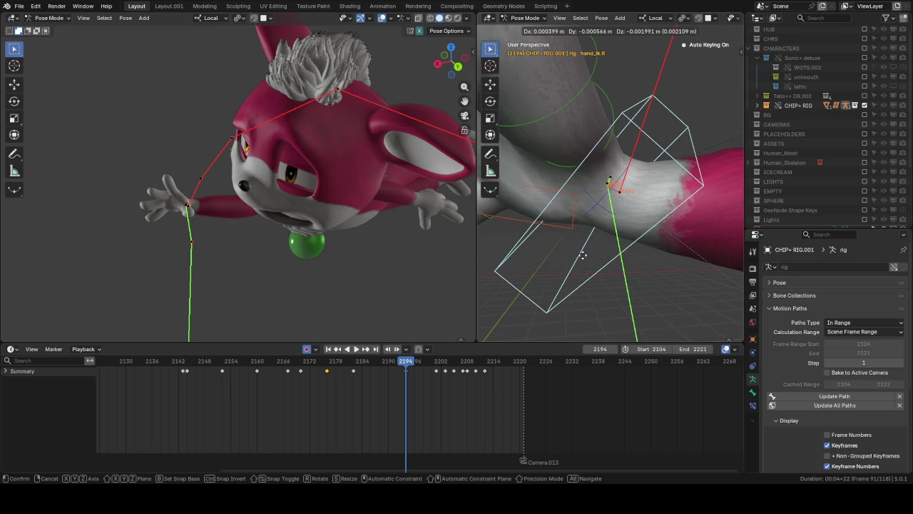
{"action": "left_click", "coordinate": [560, 325]}
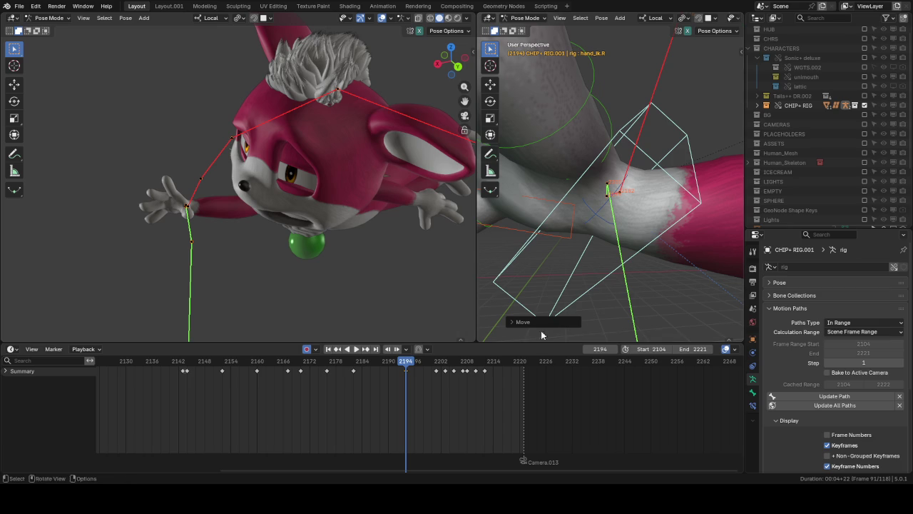
{"action": "mouse_move", "coordinate": [424, 363]}
{"action": "left_mouse_down"}
{"action": "mouse_move", "coordinate": [349, 370]}
{"action": "mouse_move", "coordinate": [408, 376]}
{"action": "left_mouse_up"}
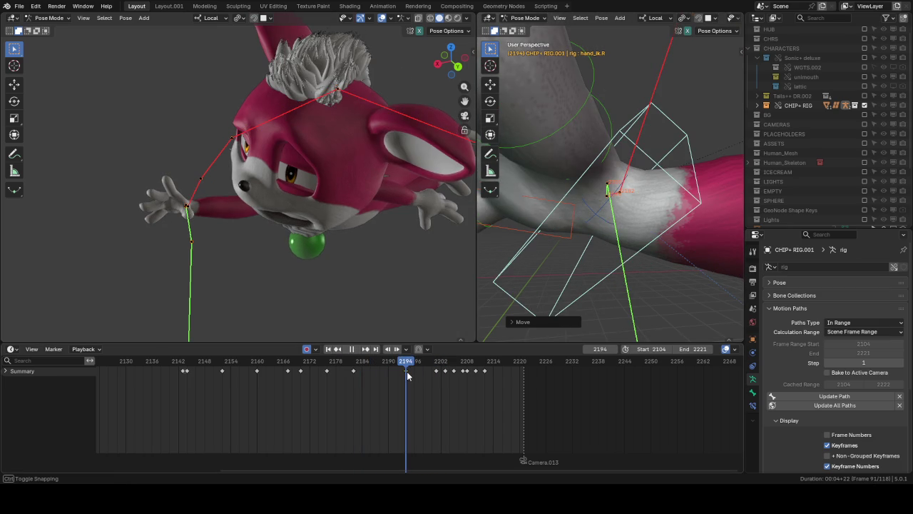
{"action": "left_click_drag", "start_coordinate": [456, 321], "coordinate": [555, 229]}
{"action": "key", "text": "g"}
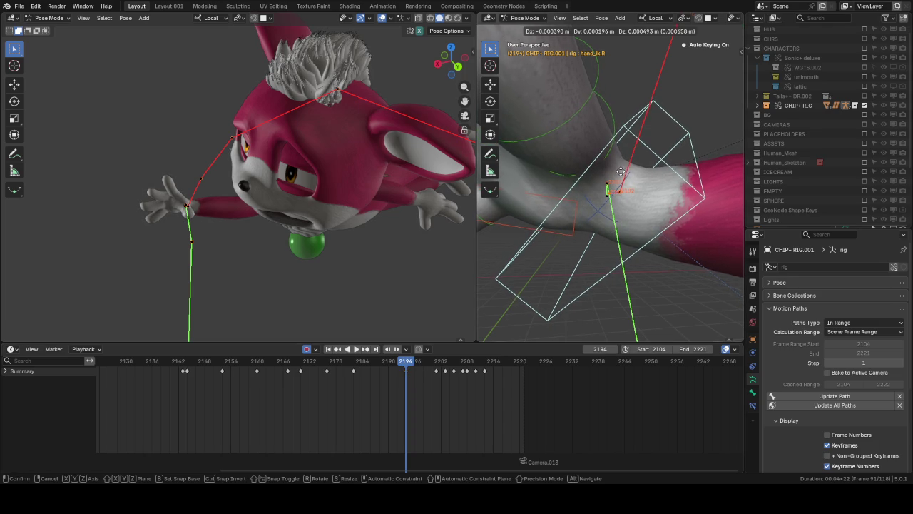
{"action": "left_click", "coordinate": [433, 367]}
{"action": "left_click", "coordinate": [436, 362]}
Step: Move and key the hand at frame 2201, then play back the fall to review
{"action": "key", "text": "g"}
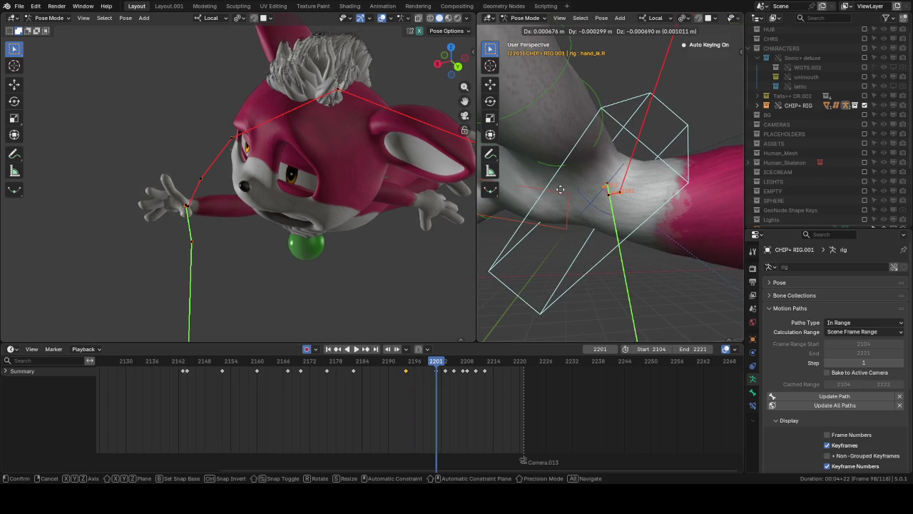
{"action": "left_click", "coordinate": [408, 366]}
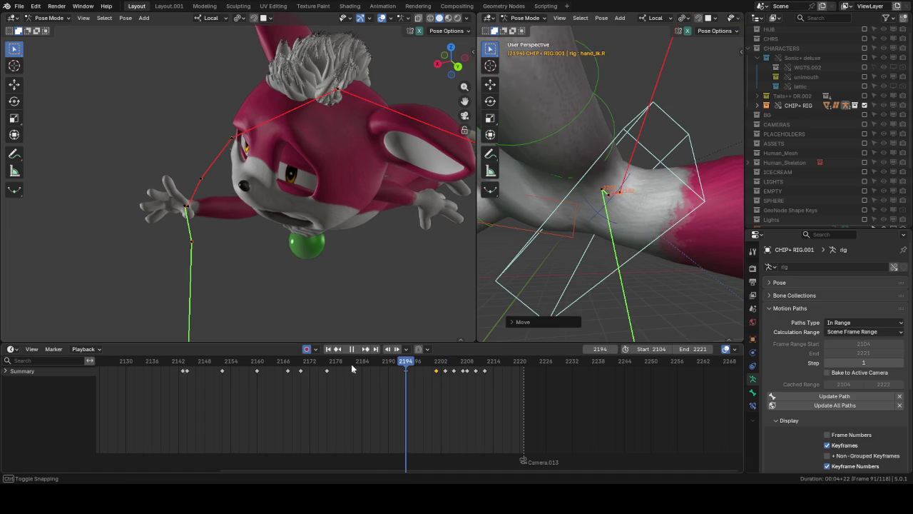
{"action": "left_click_drag", "start_coordinate": [392, 366], "coordinate": [393, 362]}
{"action": "key", "text": "space"}
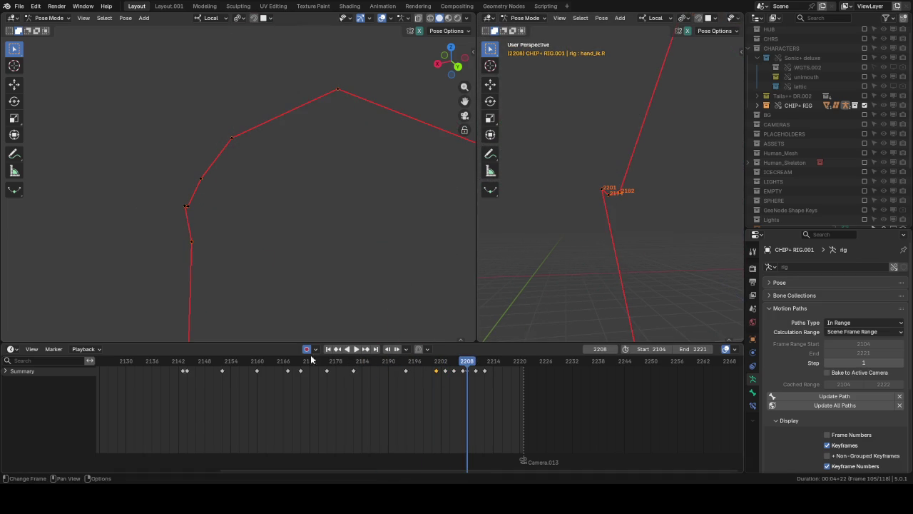
{"action": "left_click", "coordinate": [257, 362]}
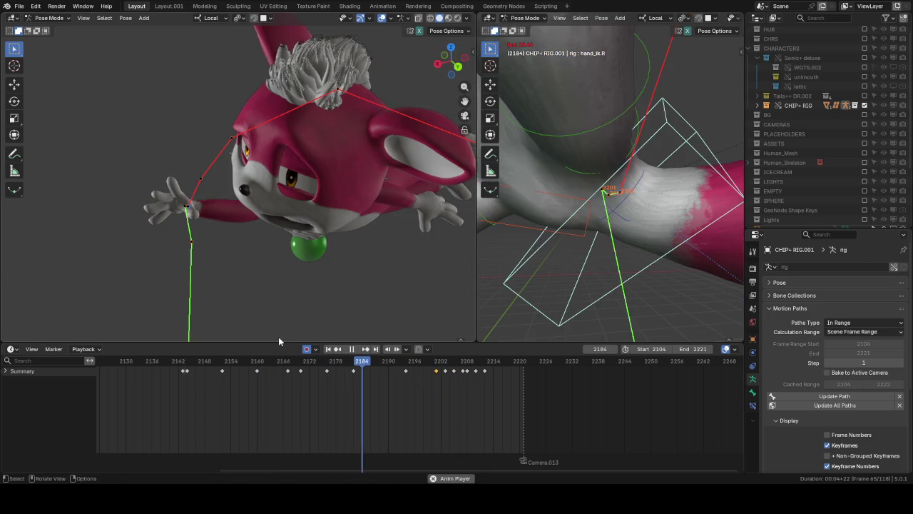
{"action": "key", "text": "space"}
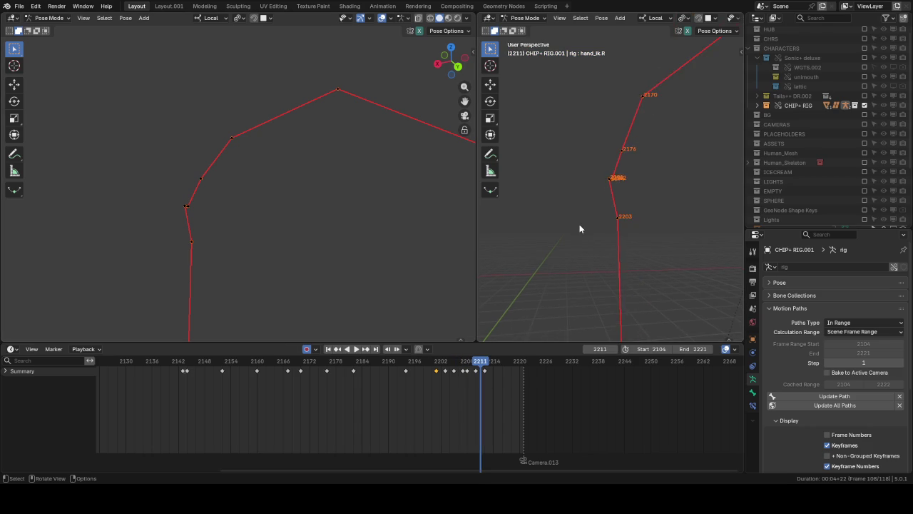
{"action": "left_click_drag", "start_coordinate": [418, 369], "coordinate": [354, 362]}
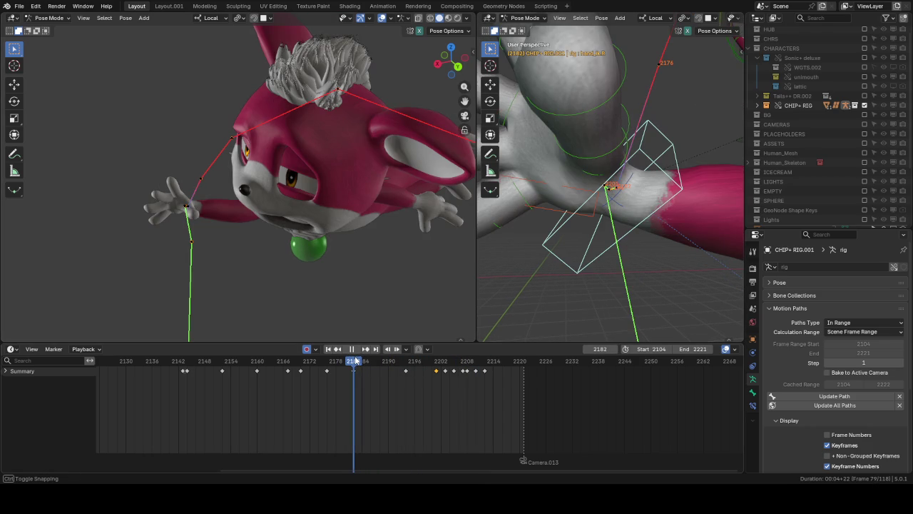
Step: Adjust and key the hand at frame 2182, then again at 2201
{"action": "key", "text": "g"}
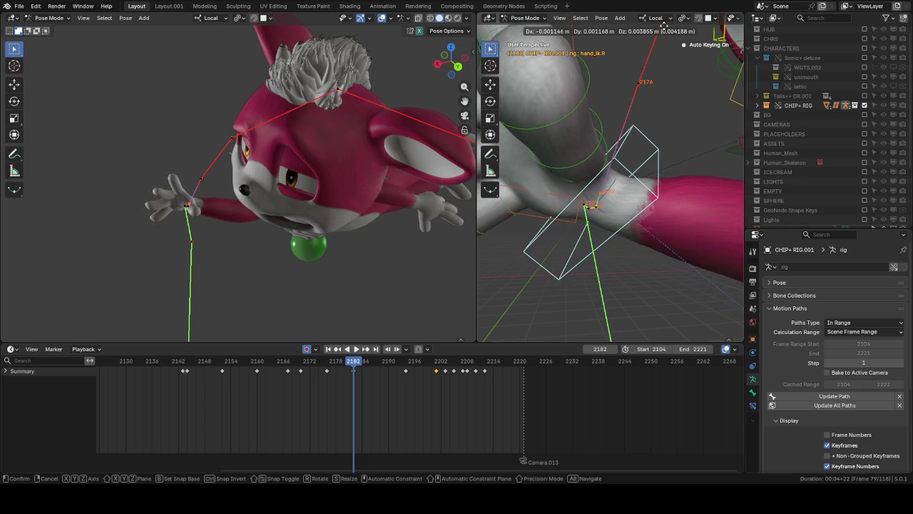
{"action": "left_click", "coordinate": [626, 147]}
{"action": "key", "text": "g"}
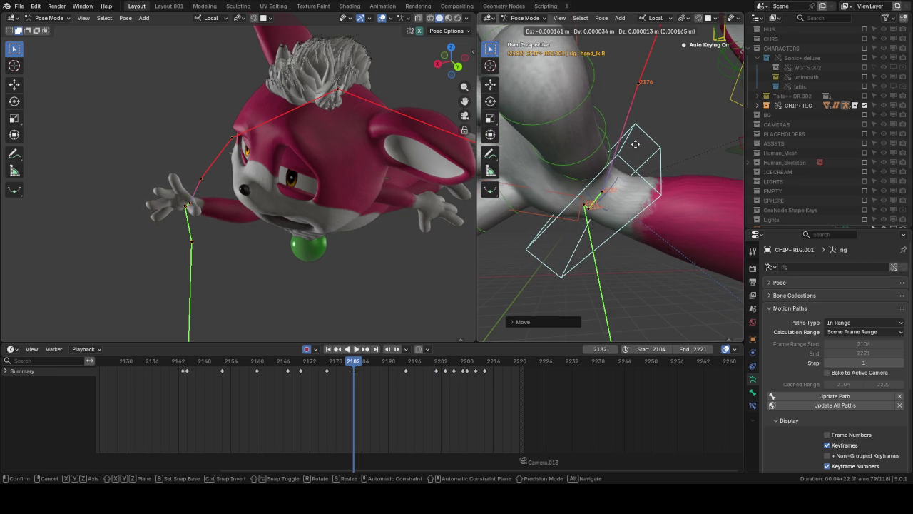
{"action": "left_click", "coordinate": [412, 364]}
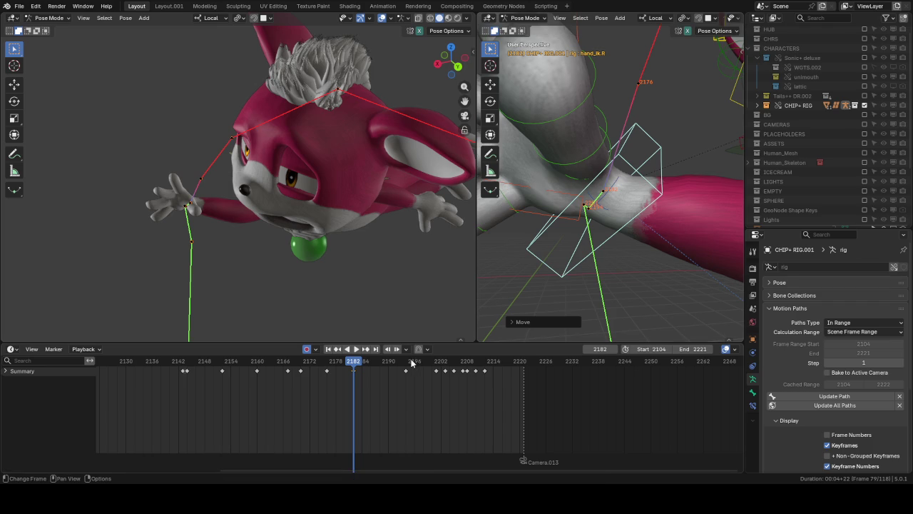
{"action": "left_click_drag", "start_coordinate": [425, 367], "coordinate": [437, 367]}
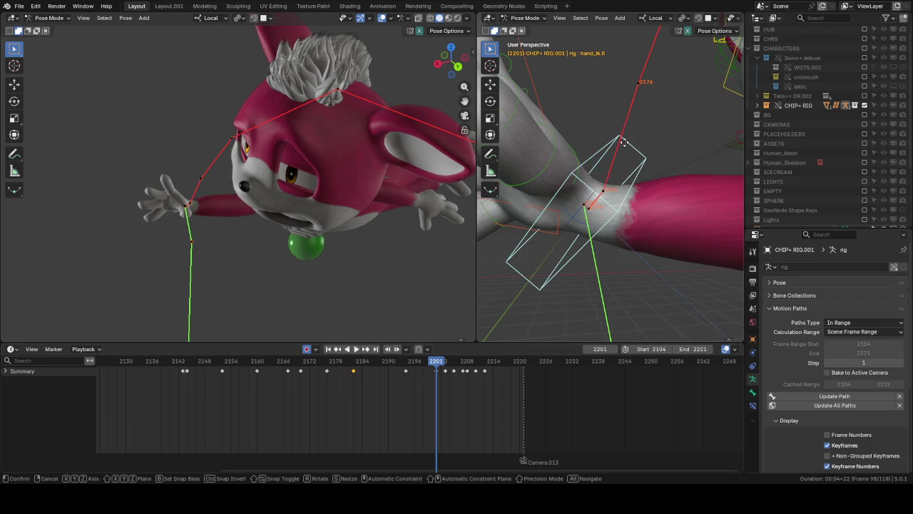
{"action": "key", "text": "g"}
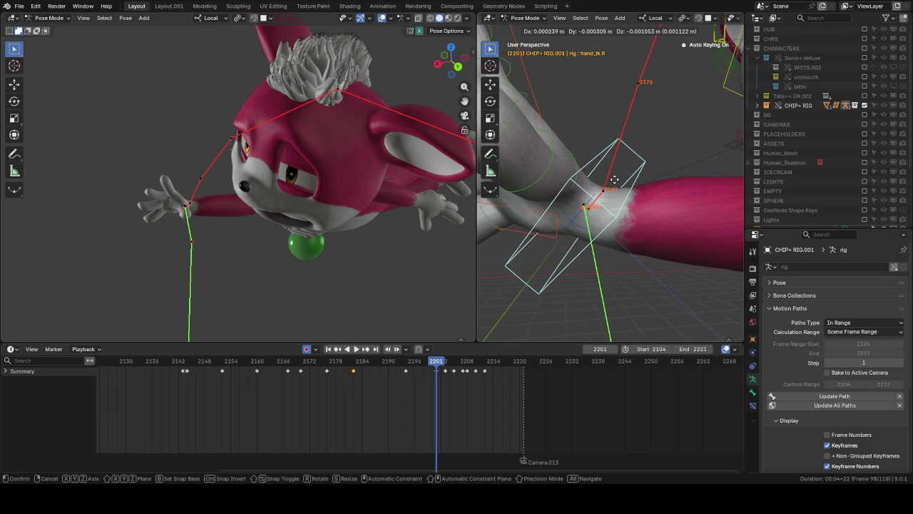
{"action": "left_click", "coordinate": [600, 207]}
Step: Play the fall from an earlier frame to check the hand, ending near frame 2203
{"action": "scroll", "coordinate": [599, 208], "scroll_direction": "down", "scroll_amount": 5}
{"action": "middle_click_drag", "start_coordinate": [599, 208], "coordinate": [637, 212]}
{"action": "left_click", "coordinate": [309, 360]}
{"action": "key", "text": "space"}
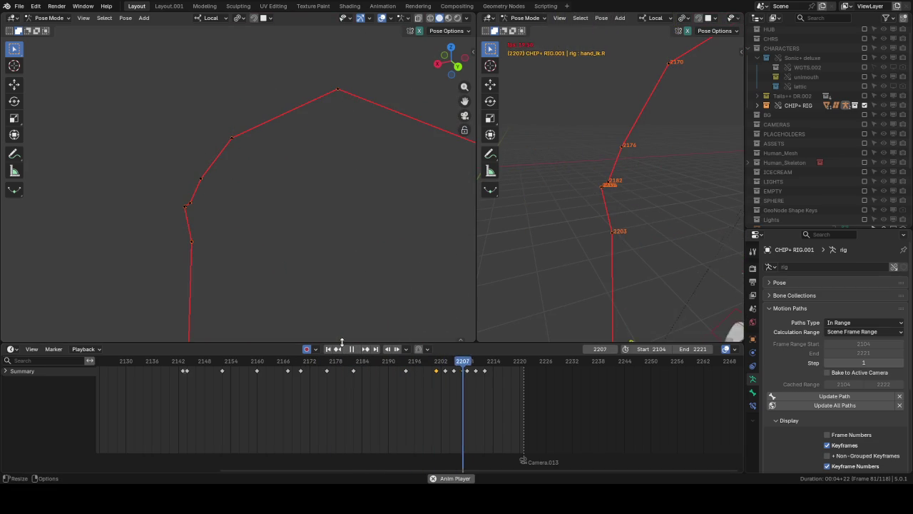
{"action": "key", "text": "space"}
{"action": "left_click_drag", "start_coordinate": [436, 361], "coordinate": [446, 363]}
Step: Stop playback at 2203 and scrub to frame 2205 with the hand in view
{"action": "key", "text": "space"}
{"action": "scroll", "coordinate": [576, 189], "scroll_direction": "down", "scroll_amount": 5}
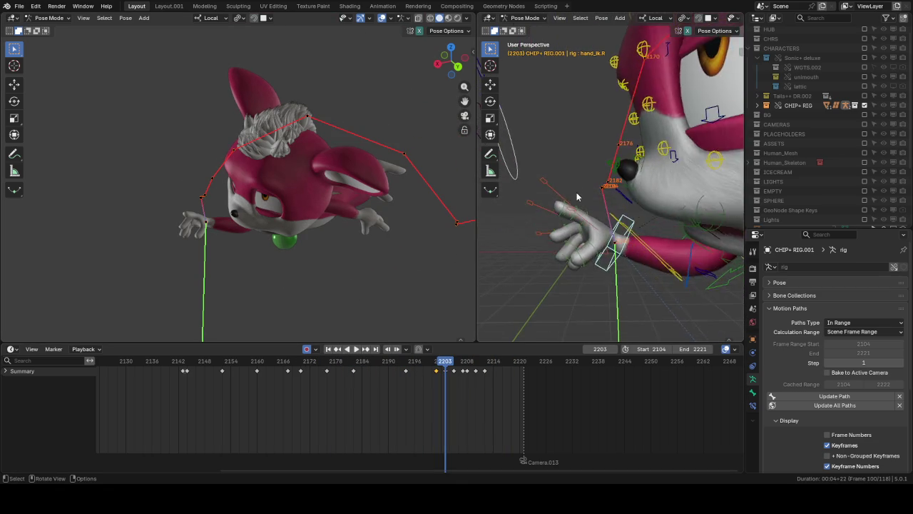
{"action": "middle_click_drag", "start_coordinate": [576, 188], "coordinate": [583, 192]}
{"action": "left_click_drag", "start_coordinate": [446, 363], "coordinate": [454, 365]}
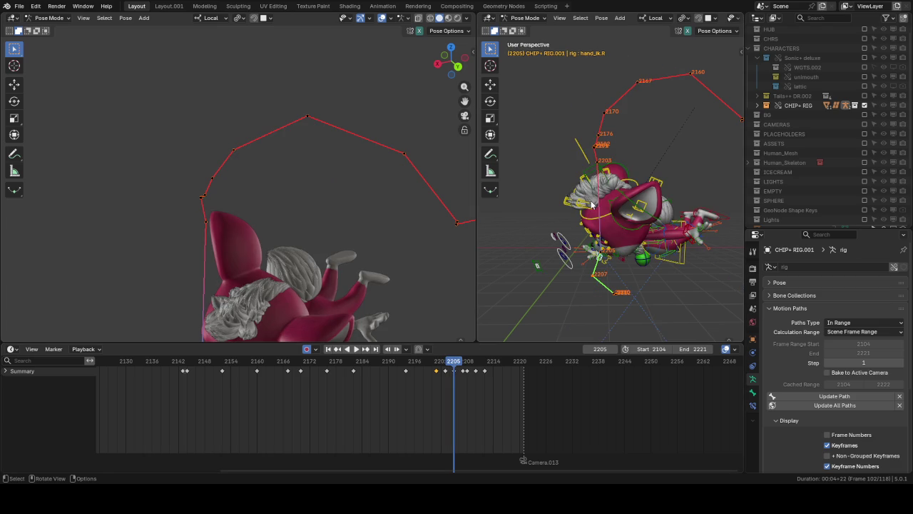
{"action": "middle_click_drag", "start_coordinate": [591, 204], "coordinate": [621, 203]}
{"action": "mouse_move", "coordinate": [419, 293]}
{"action": "middle_mouse_down"}
{"action": "mouse_move", "coordinate": [347, 221]}
{"action": "mouse_move", "coordinate": [468, 171]}
{"action": "middle_mouse_up"}
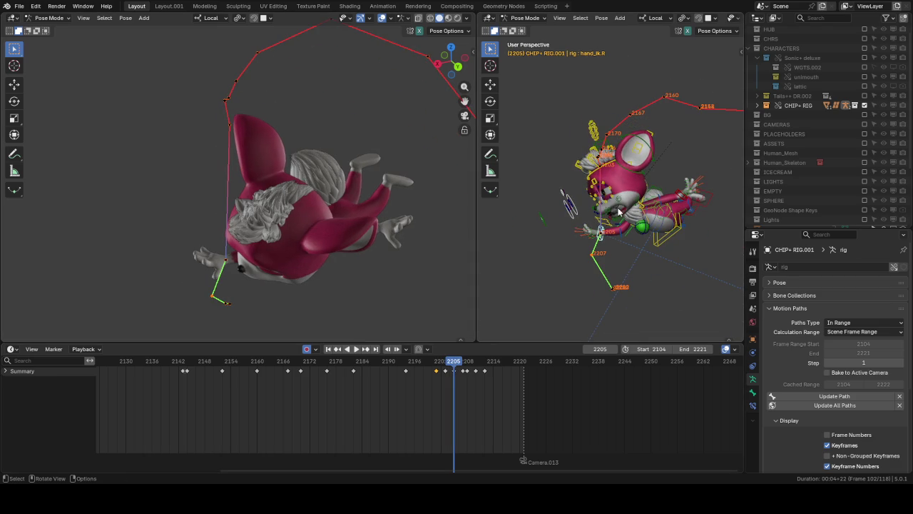
{"action": "mouse_move", "coordinate": [610, 212]}
{"action": "middle_mouse_down"}
{"action": "mouse_move", "coordinate": [655, 291]}
{"action": "mouse_move", "coordinate": [639, 226]}
{"action": "mouse_move", "coordinate": [617, 246]}
{"action": "middle_mouse_up"}
Step: Move the right hand IK control with a Z-axis constraint and key it at frame 2205
{"action": "key", "text": "g"}
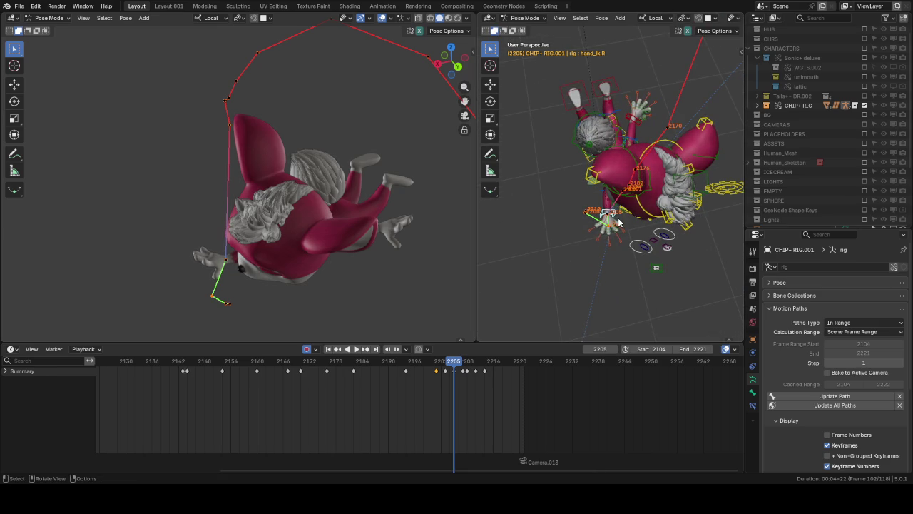
{"action": "key", "text": "shift+z"}
{"action": "key", "text": "shift+z"}
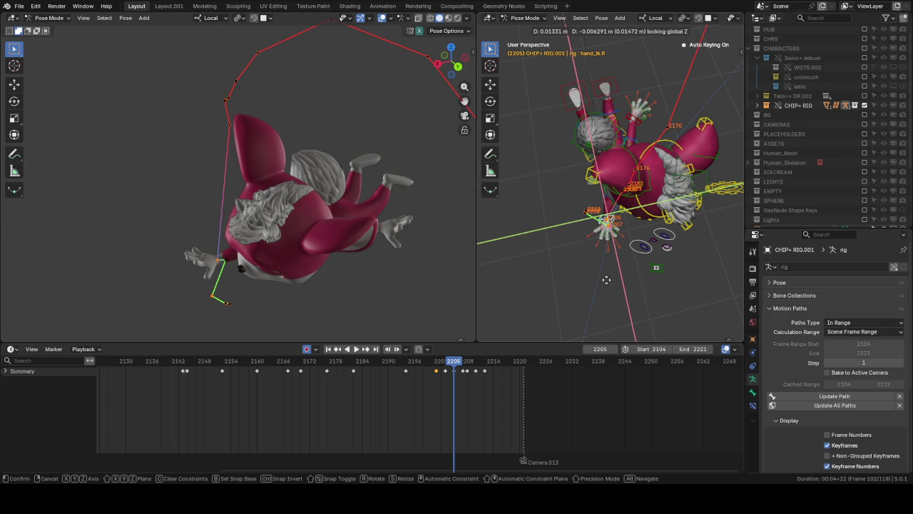
{"action": "left_click", "coordinate": [610, 209]}
{"action": "scroll", "coordinate": [609, 209], "scroll_direction": "up", "scroll_amount": 5}
{"action": "mouse_move", "coordinate": [564, 221]}
{"action": "middle_mouse_down"}
{"action": "mouse_move", "coordinate": [577, 183]}
{"action": "mouse_move", "coordinate": [577, 195]}
{"action": "middle_mouse_up"}
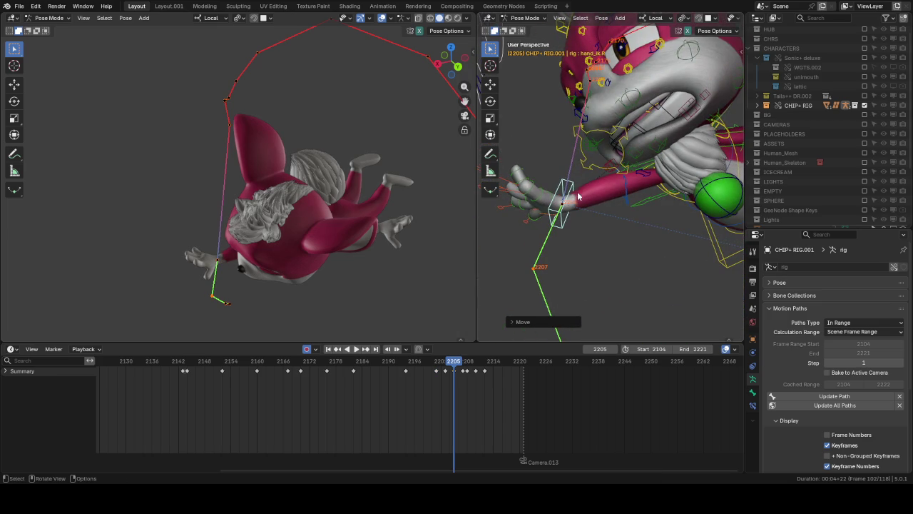
{"action": "key", "text": "g"}
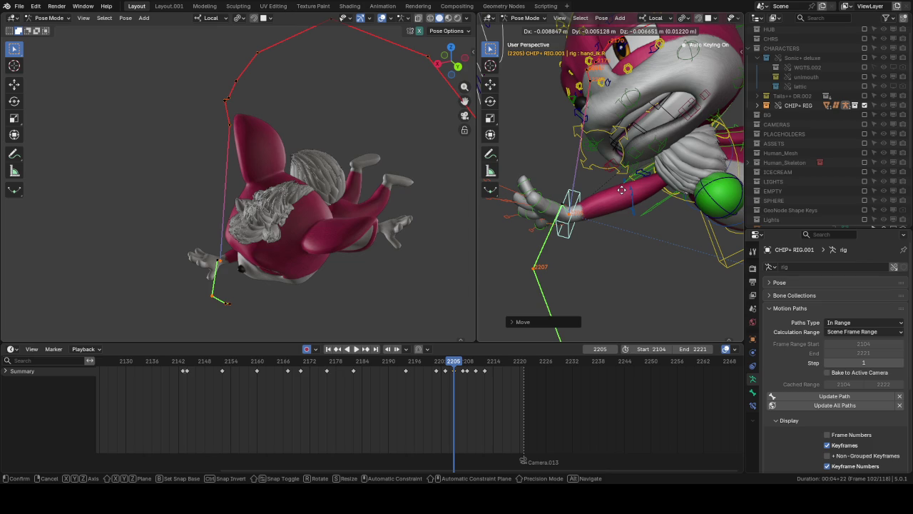
{"action": "left_click", "coordinate": [612, 209]}
{"action": "mouse_move", "coordinate": [612, 208]}
{"action": "middle_mouse_down"}
{"action": "mouse_move", "coordinate": [618, 212]}
{"action": "mouse_move", "coordinate": [614, 141]}
{"action": "mouse_move", "coordinate": [582, 175]}
{"action": "middle_mouse_up"}
Step: Move and key the right hand at frame 2207
{"action": "key", "text": "Right"}
{"action": "key", "text": "Right"}
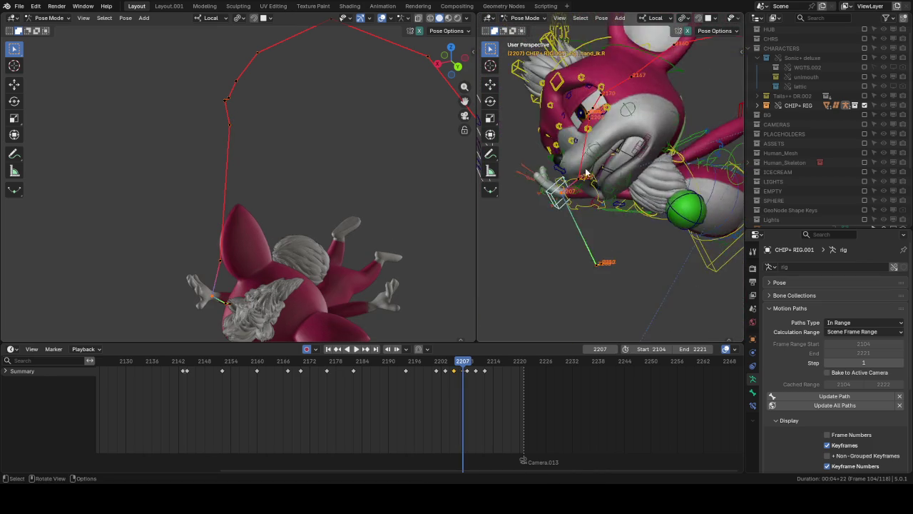
{"action": "middle_click_drag", "start_coordinate": [585, 192], "coordinate": [589, 203]}
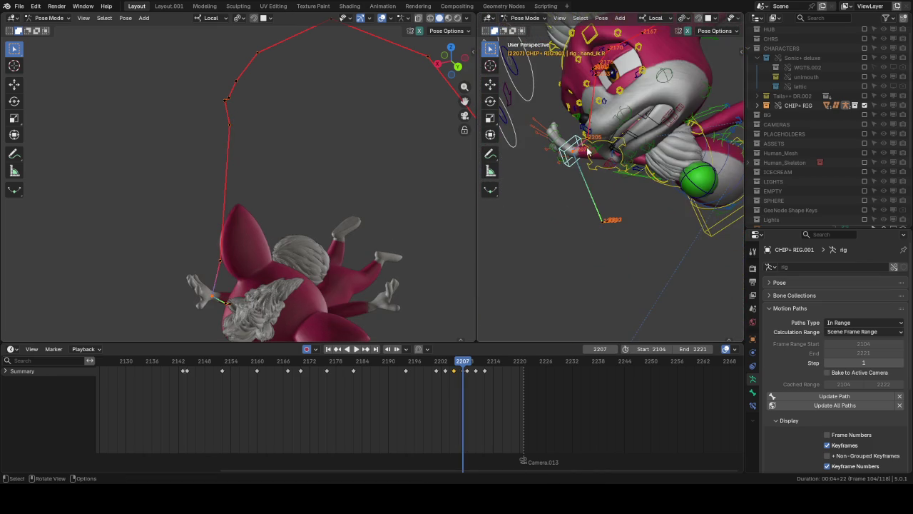
{"action": "key", "text": "g"}
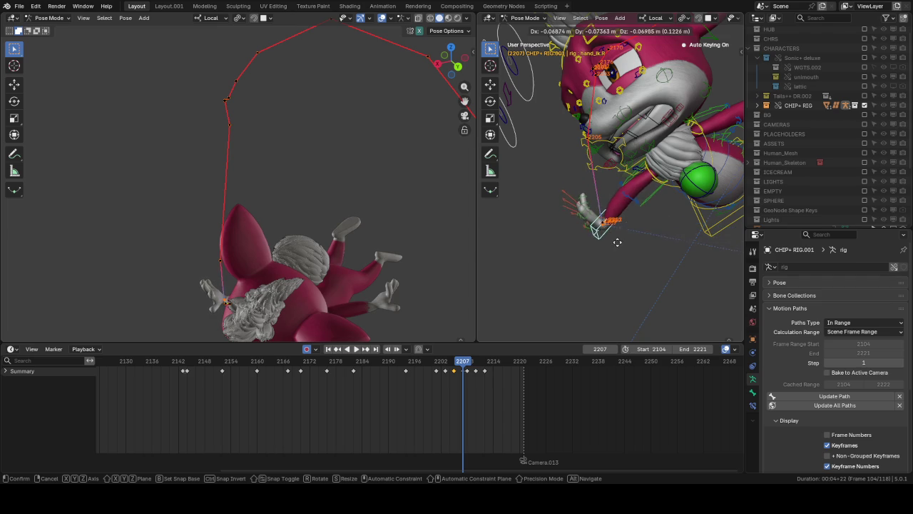
{"action": "left_click", "coordinate": [702, 267]}
{"action": "mouse_move", "coordinate": [634, 241]}
{"action": "middle_mouse_down"}
{"action": "mouse_move", "coordinate": [599, 212]}
{"action": "mouse_move", "coordinate": [586, 184]}
{"action": "middle_mouse_up"}
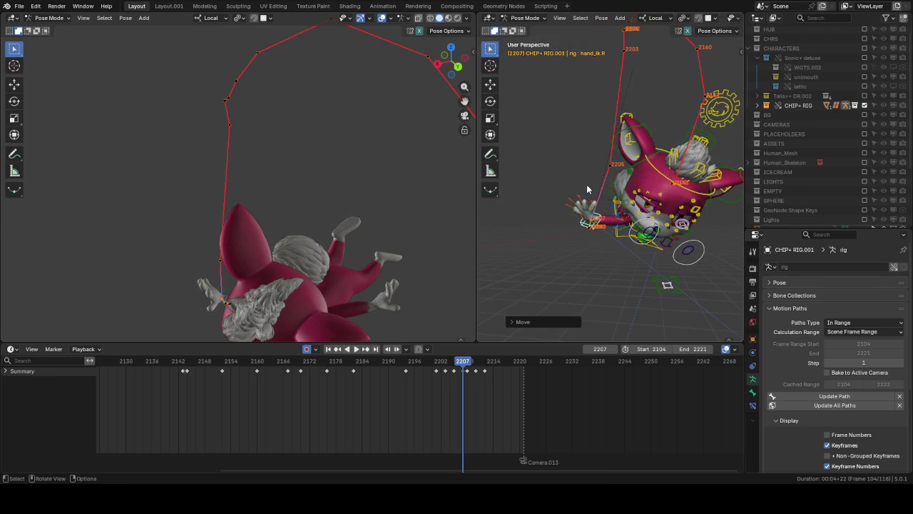
Step: Scrub back and play the fall from earlier frames to review the hand's path
{"action": "key", "text": "Left"}
{"action": "key", "text": "Left"}
{"action": "middle_click_drag", "start_coordinate": [587, 185], "coordinate": [622, 177]}
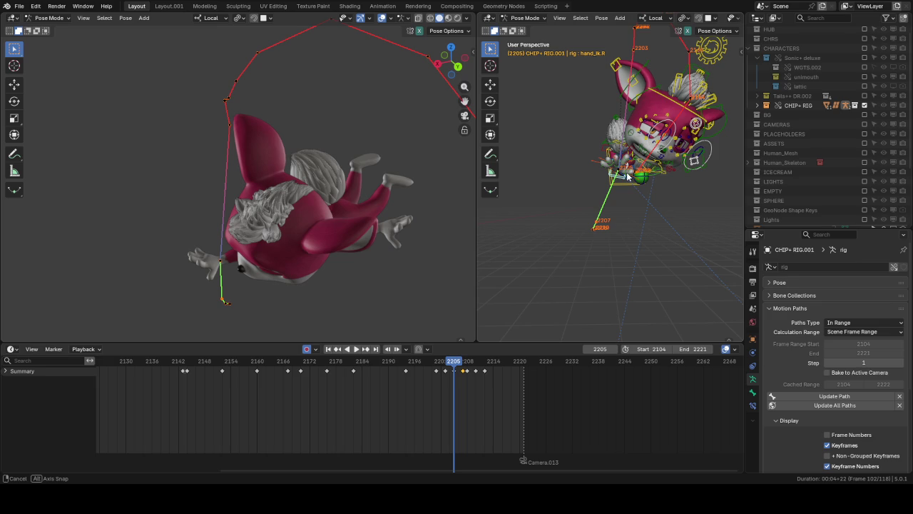
{"action": "middle_click_drag", "start_coordinate": [469, 228], "coordinate": [460, 313]}
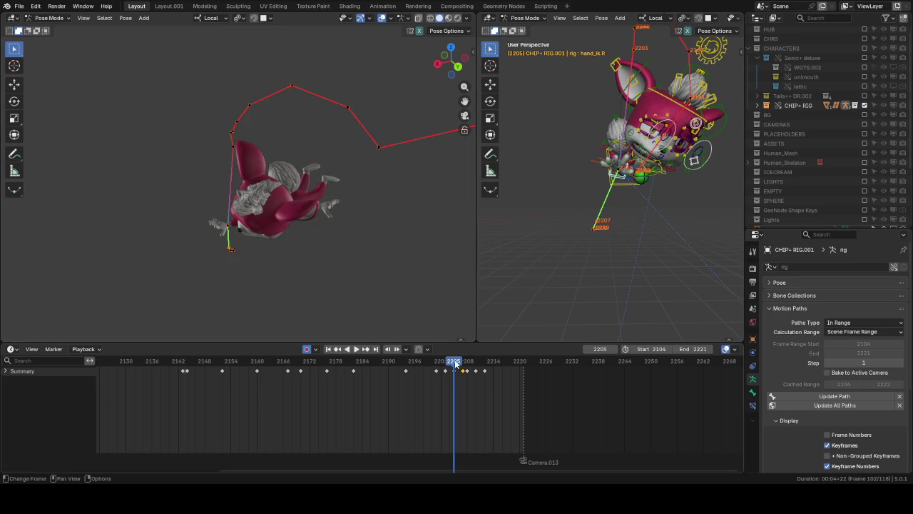
{"action": "left_click_drag", "start_coordinate": [414, 361], "coordinate": [410, 361]}
{"action": "key", "text": "space"}
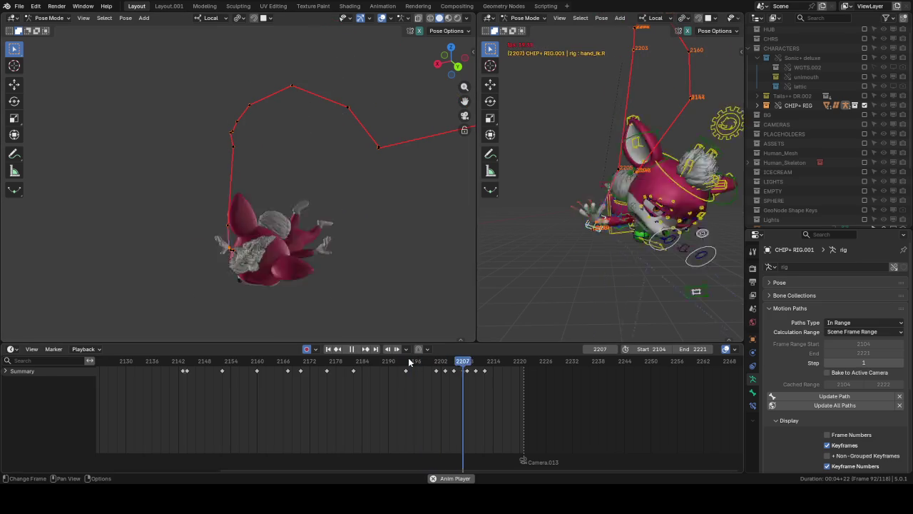
{"action": "left_click", "coordinate": [169, 364]}
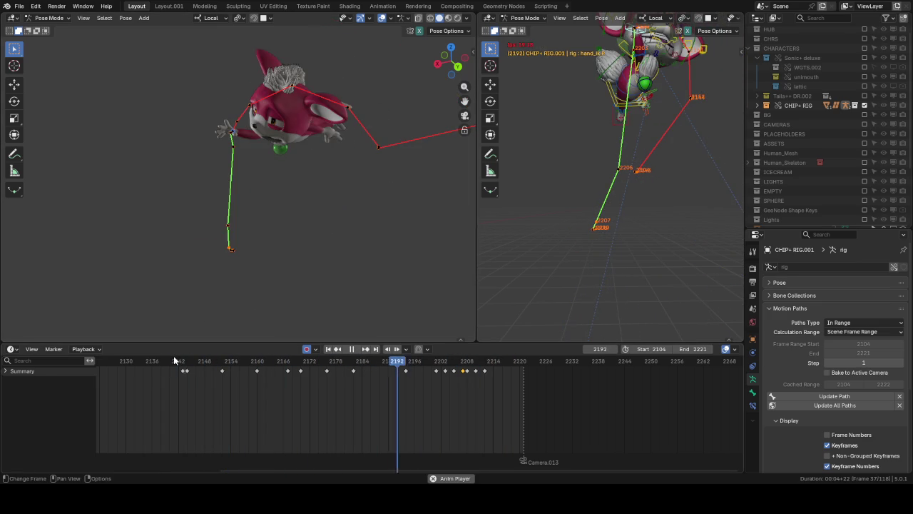
{"action": "left_click", "coordinate": [177, 361]}
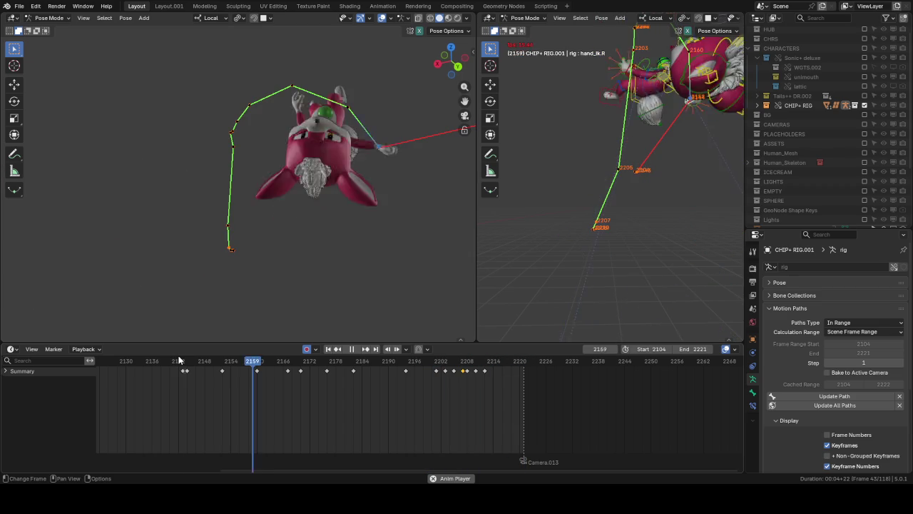
{"action": "key", "text": "space"}
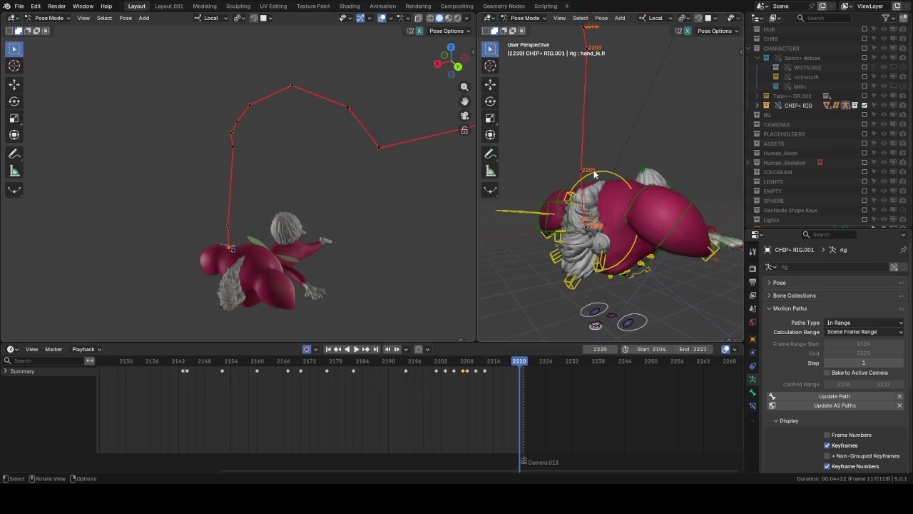
Step: Select the head bone and rotate and key it at frame 2203
{"action": "left_click", "coordinate": [595, 173]}
{"action": "left_click", "coordinate": [323, 364]}
{"action": "key", "text": "space"}
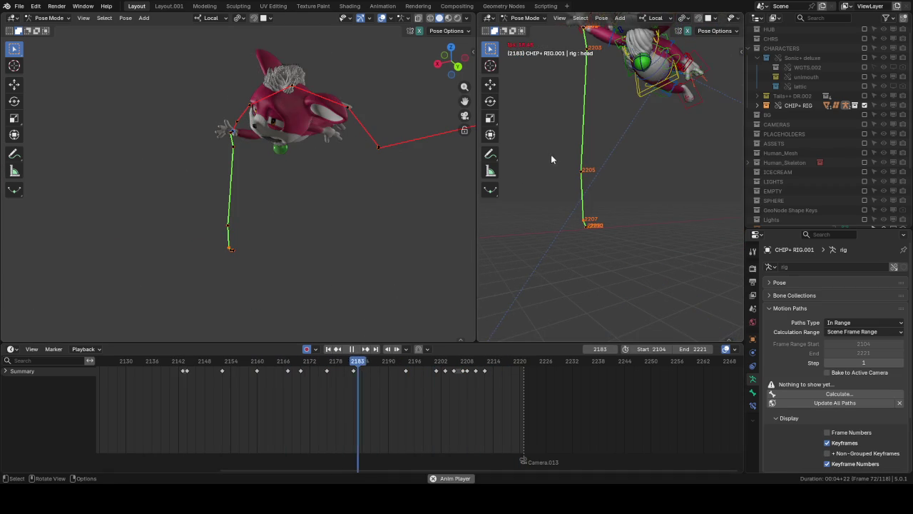
{"action": "middle_click_drag", "start_coordinate": [616, 94], "coordinate": [560, 181]}
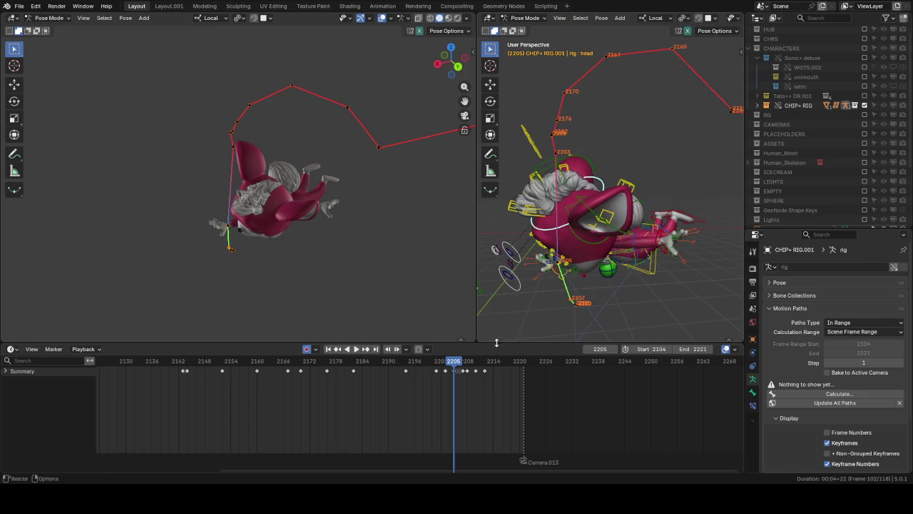
{"action": "left_click_drag", "start_coordinate": [447, 362], "coordinate": [446, 364]}
{"action": "middle_click_drag", "start_coordinate": [501, 288], "coordinate": [583, 169]}
{"action": "key", "text": "r"}
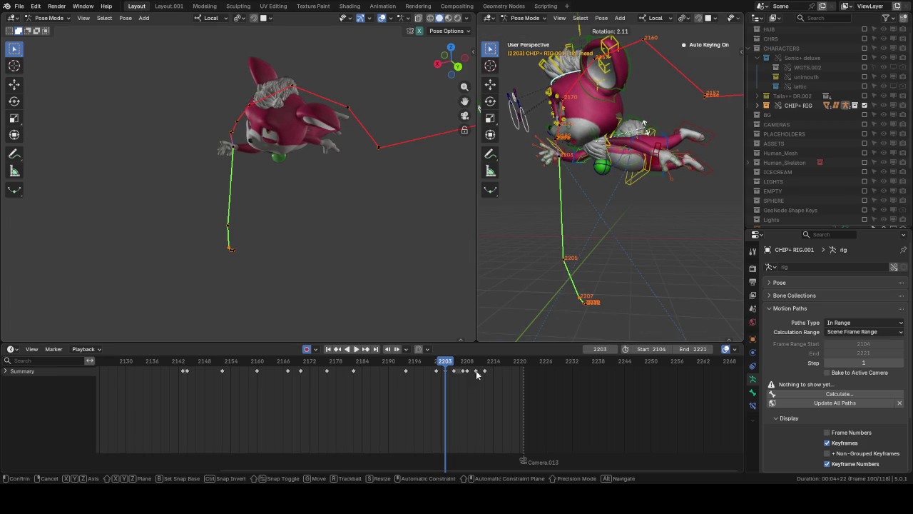
{"action": "left_click", "coordinate": [455, 365]}
Step: Rotate and key the head again at frame 2207
{"action": "key", "text": "space"}
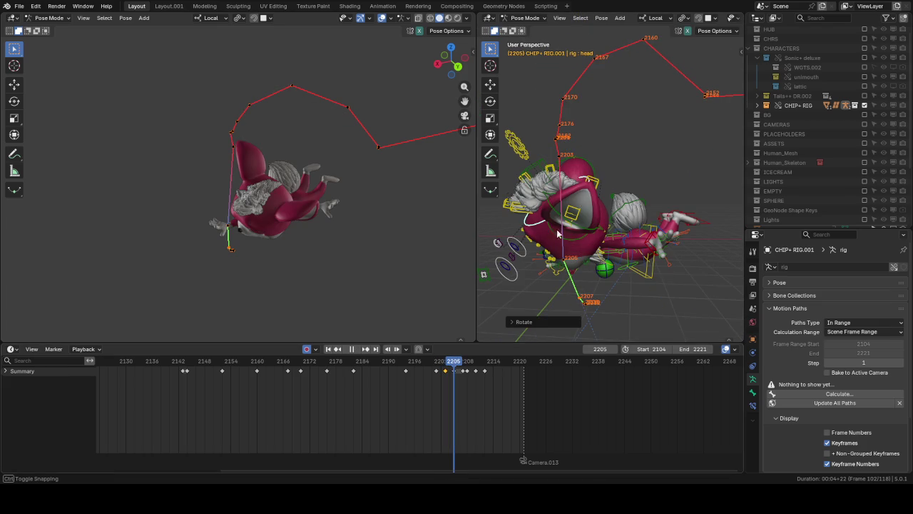
{"action": "left_click", "coordinate": [464, 362]}
{"action": "mouse_move", "coordinate": [590, 224]}
{"action": "middle_mouse_down"}
{"action": "mouse_move", "coordinate": [611, 179]}
{"action": "mouse_move", "coordinate": [603, 156]}
{"action": "middle_mouse_up"}
{"action": "key", "text": "r"}
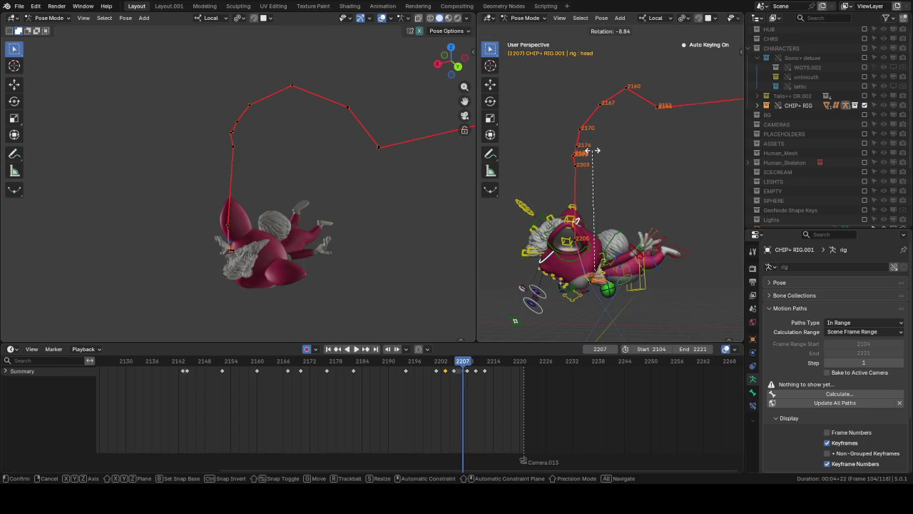
{"action": "left_click", "coordinate": [566, 174]}
{"action": "left_click_drag", "start_coordinate": [444, 362], "coordinate": [382, 360]}
Step: Play back the fall, zoom the view, and scrub to frame 2207
{"action": "key", "text": "space"}
{"action": "scroll", "coordinate": [614, 268], "scroll_direction": "up", "scroll_amount": 1}
{"action": "scroll", "coordinate": [613, 274], "scroll_direction": "up", "scroll_amount": 2}
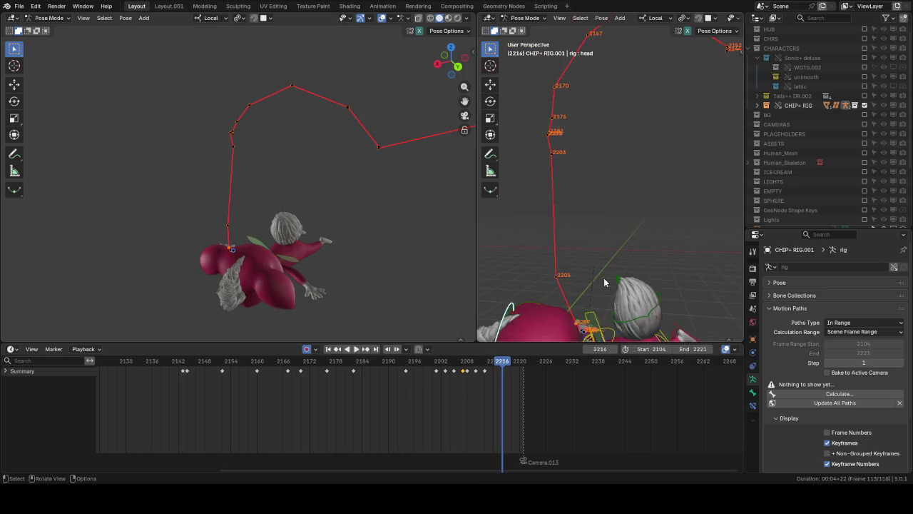
{"action": "scroll", "coordinate": [612, 282], "scroll_direction": "up", "scroll_amount": 2}
{"action": "scroll", "coordinate": [611, 289], "scroll_direction": "up", "scroll_amount": 1}
{"action": "scroll", "coordinate": [620, 241], "scroll_direction": "down", "scroll_amount": 5}
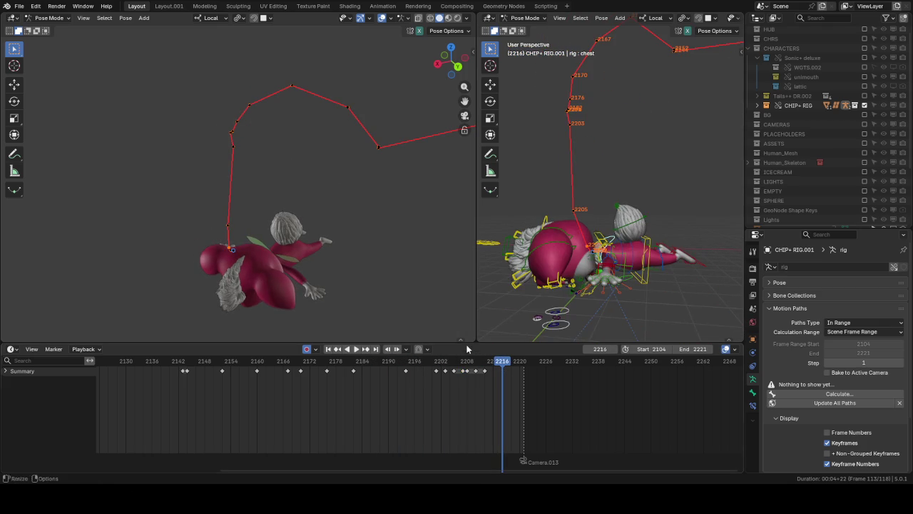
{"action": "mouse_move", "coordinate": [460, 361]}
{"action": "left_mouse_down"}
{"action": "mouse_move", "coordinate": [444, 364]}
{"action": "mouse_move", "coordinate": [455, 363]}
{"action": "left_mouse_up"}
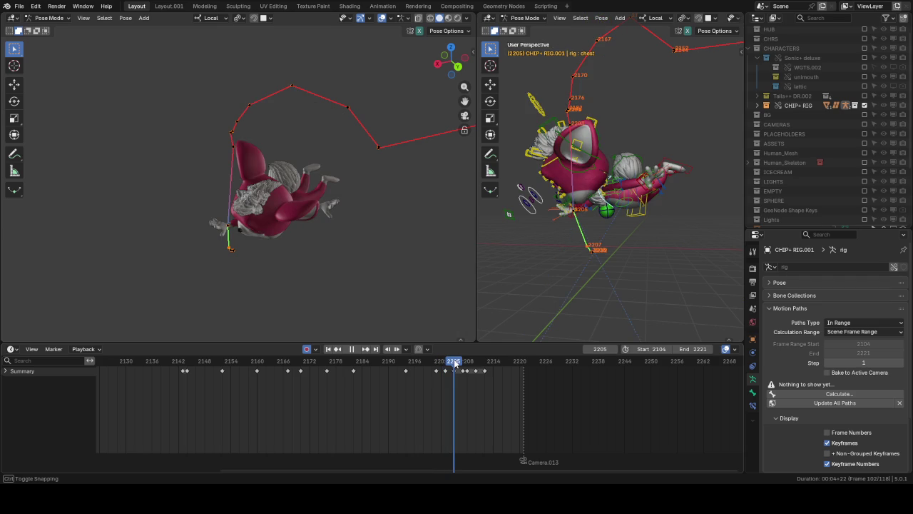
{"action": "mouse_move", "coordinate": [455, 364]}
{"action": "left_mouse_down"}
{"action": "mouse_move", "coordinate": [464, 365]}
{"action": "mouse_move", "coordinate": [455, 365]}
{"action": "left_mouse_up"}
Step: Rotate the chest bone slightly at frame 2207, redoing the first attempt
{"action": "key", "text": "r"}
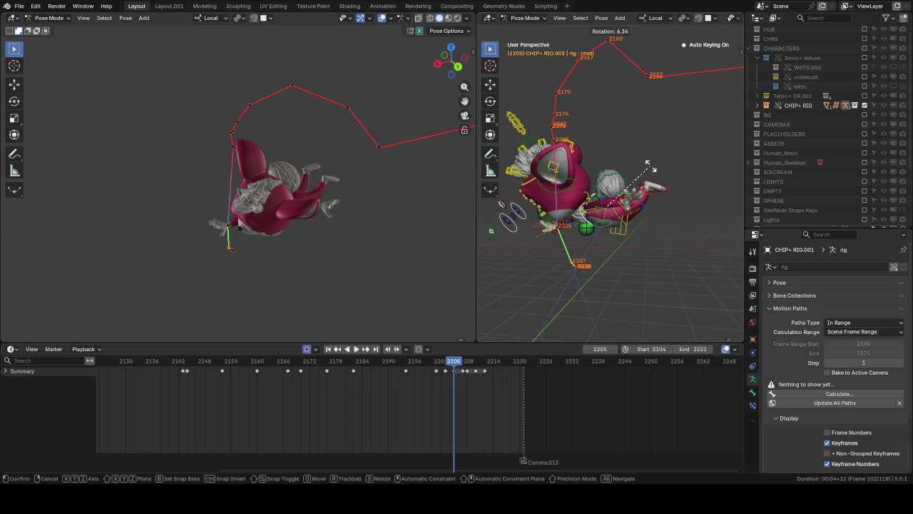
{"action": "left_click", "coordinate": [468, 366]}
{"action": "left_click_drag", "start_coordinate": [448, 367], "coordinate": [454, 366]}
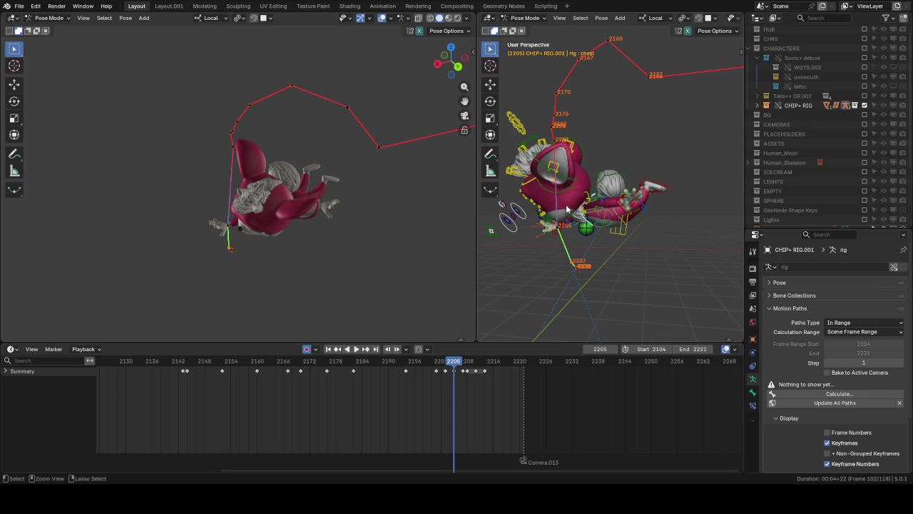
{"action": "key", "text": "ctrl+z"}
{"action": "left_click", "coordinate": [465, 366]}
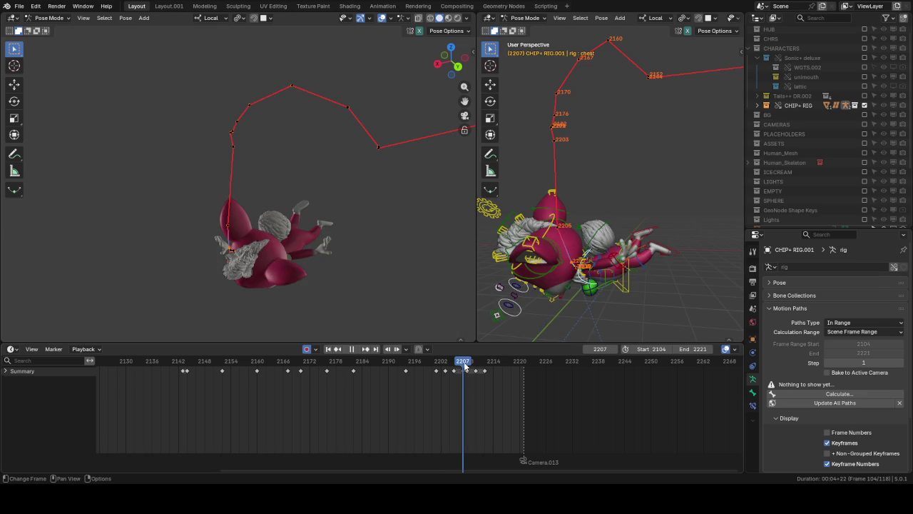
{"action": "key", "text": "r"}
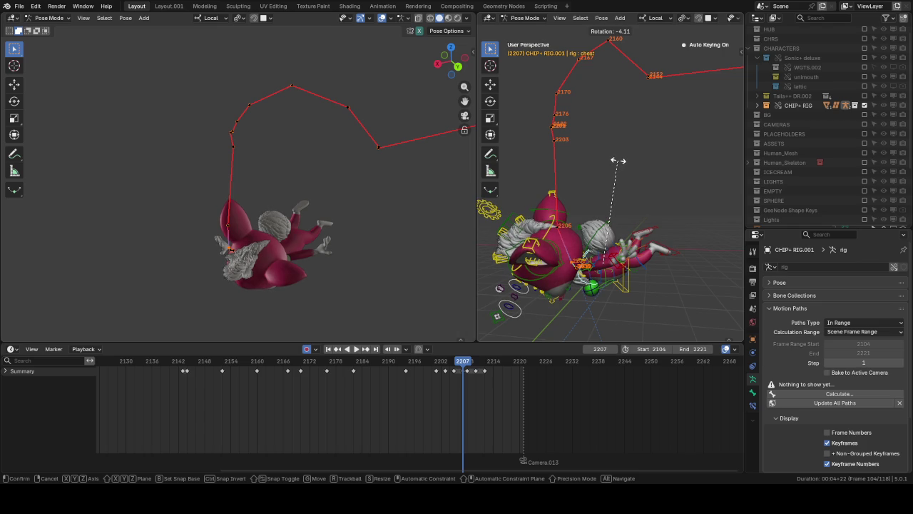
{"action": "left_click", "coordinate": [492, 367]}
Step: Replay the fall from frame 2165 to 2220 and orbit around the character
{"action": "key", "text": "space"}
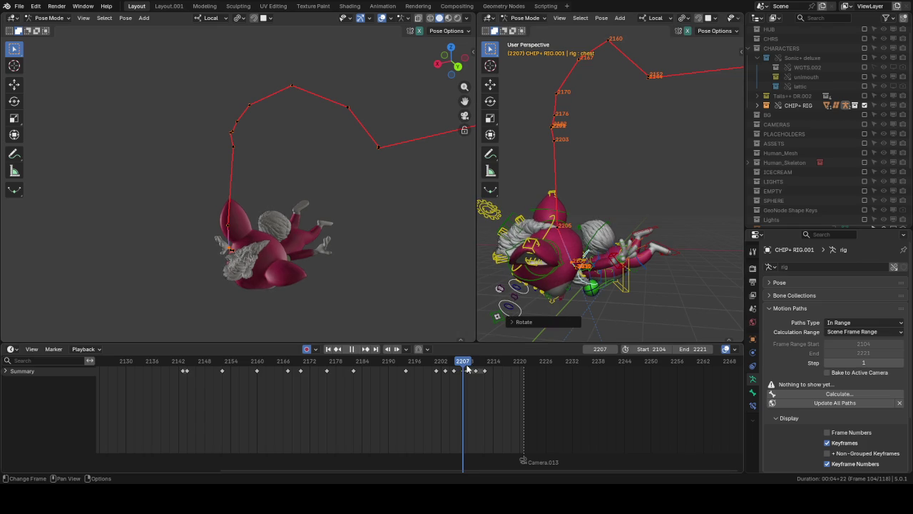
{"action": "left_click_drag", "start_coordinate": [468, 365], "coordinate": [431, 360]}
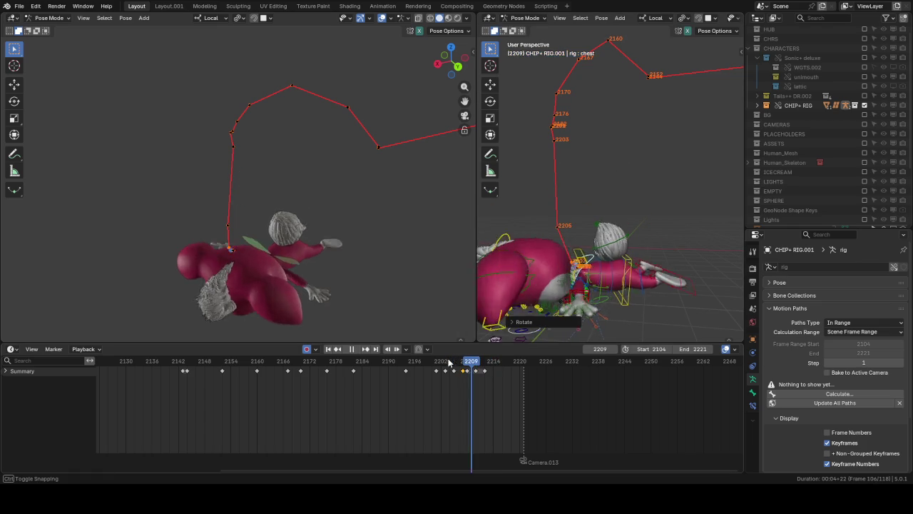
{"action": "key", "text": "space"}
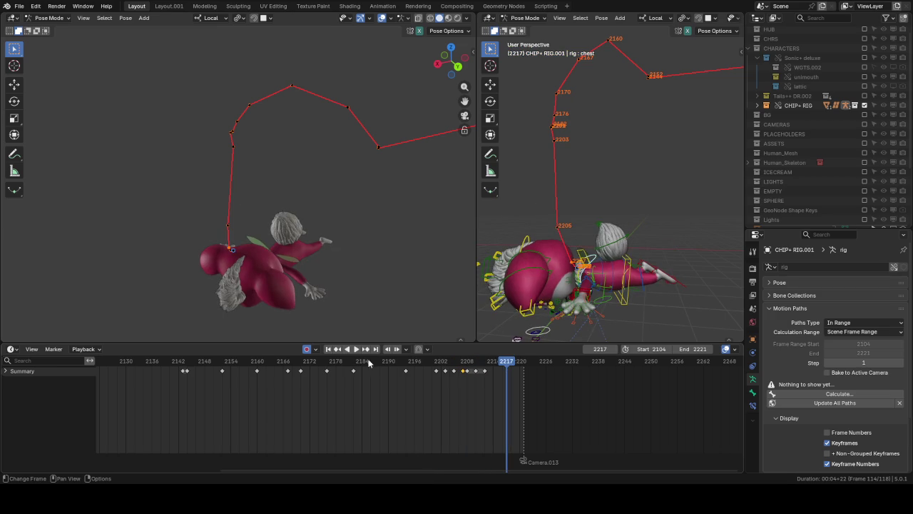
{"action": "left_click", "coordinate": [281, 364]}
{"action": "key", "text": "space"}
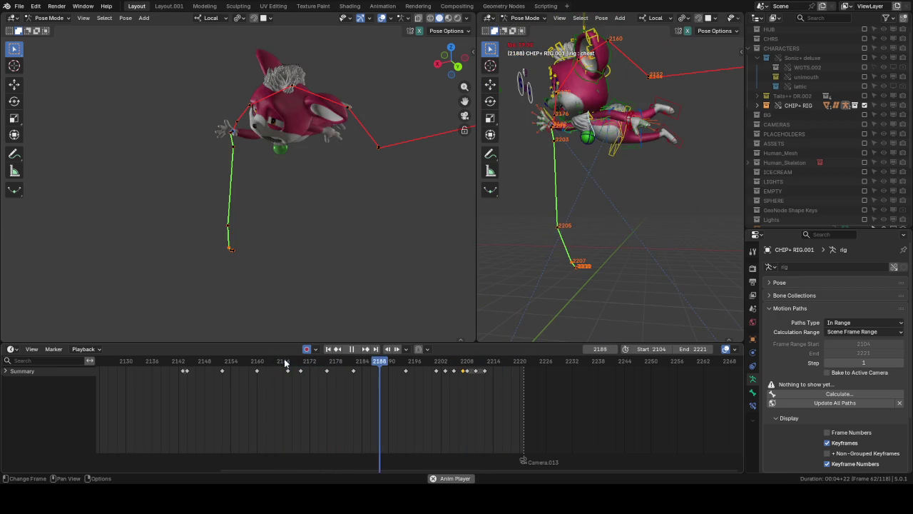
{"action": "key", "text": "space"}
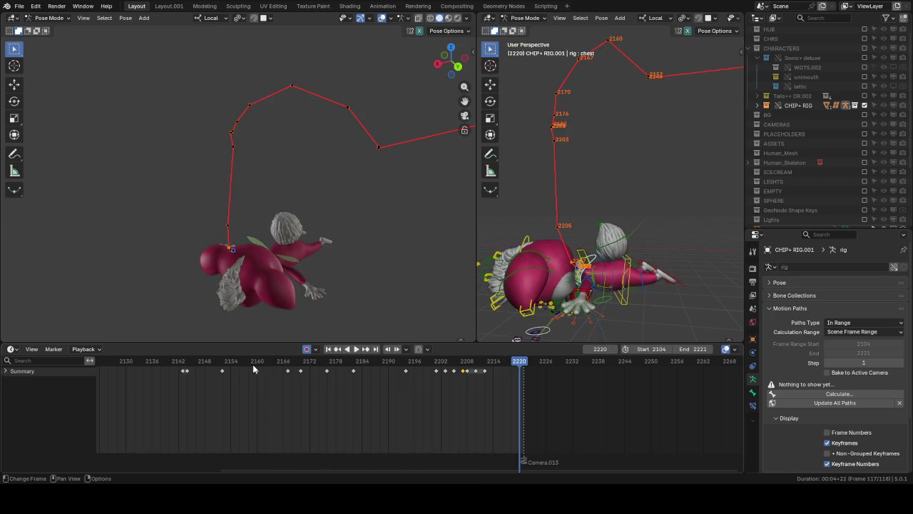
{"action": "middle_click_drag", "start_coordinate": [590, 209], "coordinate": [692, 196]}
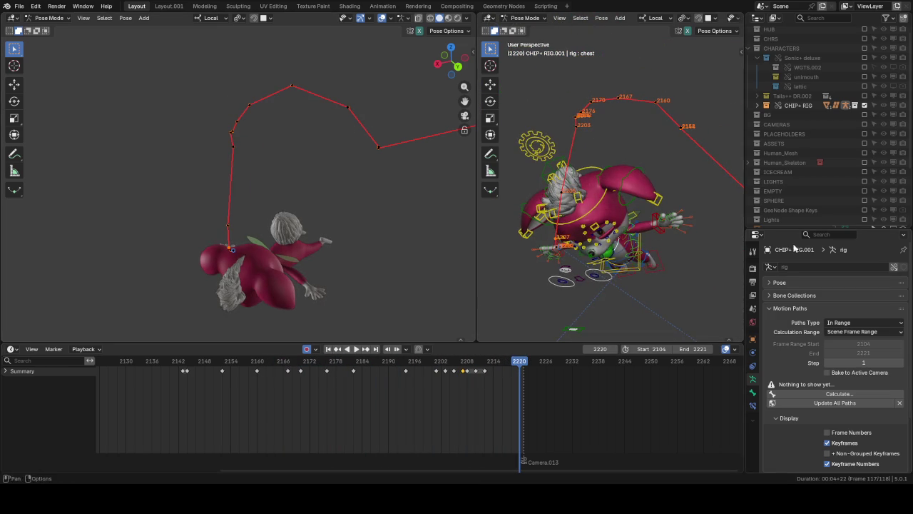
Step: Clear the old motion paths and calculate a new path for nose stretch ctrl2
{"action": "left_click", "coordinate": [900, 404]}
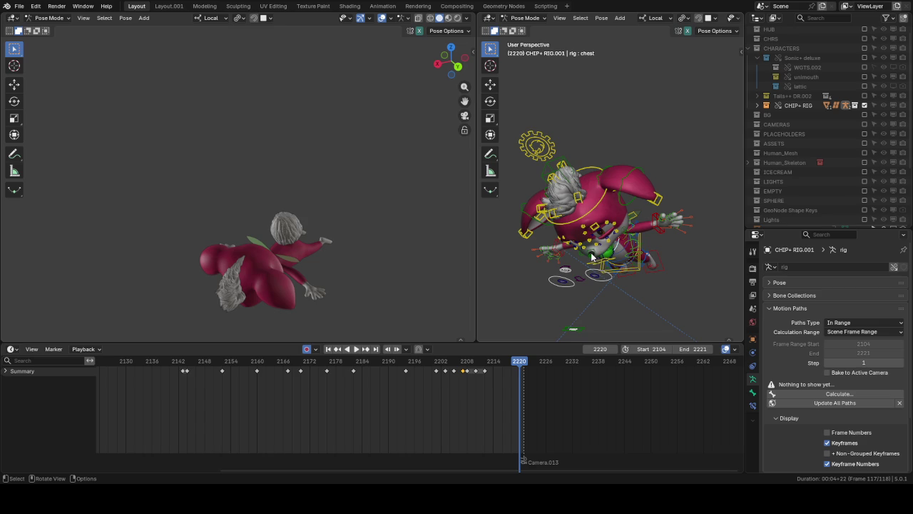
{"action": "left_click", "coordinate": [592, 261]}
{"action": "left_click", "coordinate": [831, 393]}
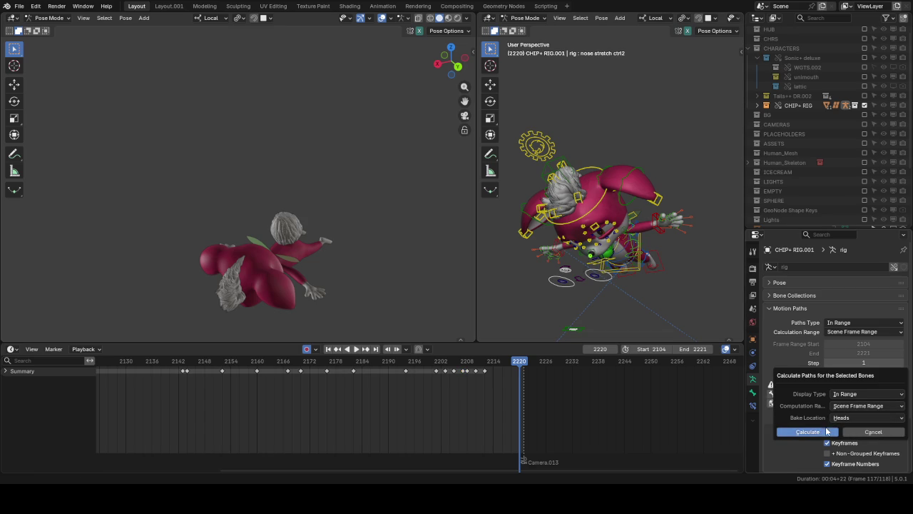
{"action": "key", "text": "Return"}
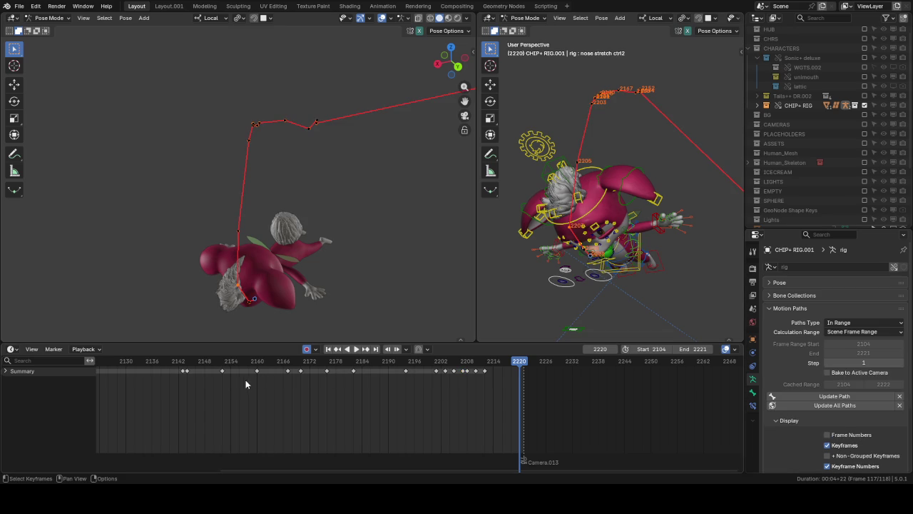
Step: Reorient the view and scrub from frame 2149 to around 2160
{"action": "left_click", "coordinate": [209, 361]}
{"action": "mouse_move", "coordinate": [681, 159]}
{"action": "middle_mouse_down"}
{"action": "mouse_move", "coordinate": [624, 164]}
{"action": "mouse_move", "coordinate": [634, 142]}
{"action": "middle_mouse_up"}
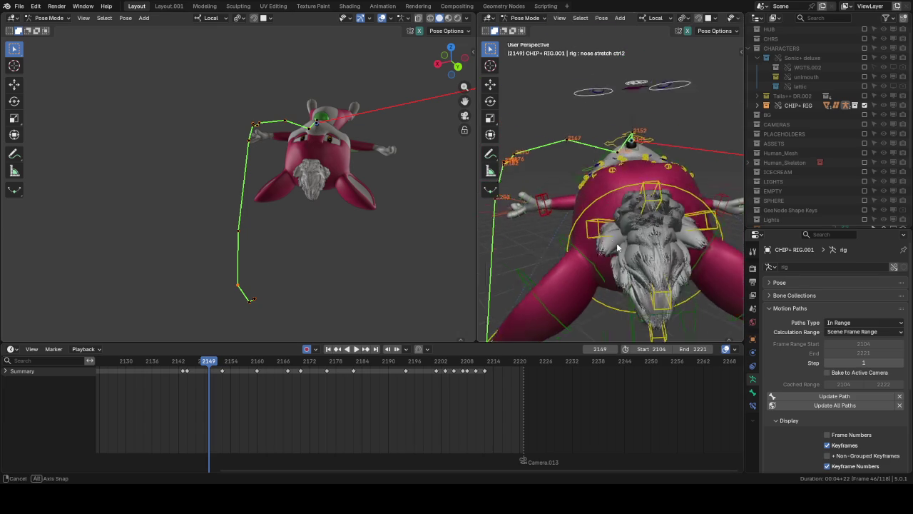
{"action": "left_click_drag", "start_coordinate": [208, 362], "coordinate": [293, 364]}
Step: Select the head bone, trial a trackball rotation, undo it, and step back to frame 2167
{"action": "left_click", "coordinate": [385, 326]}
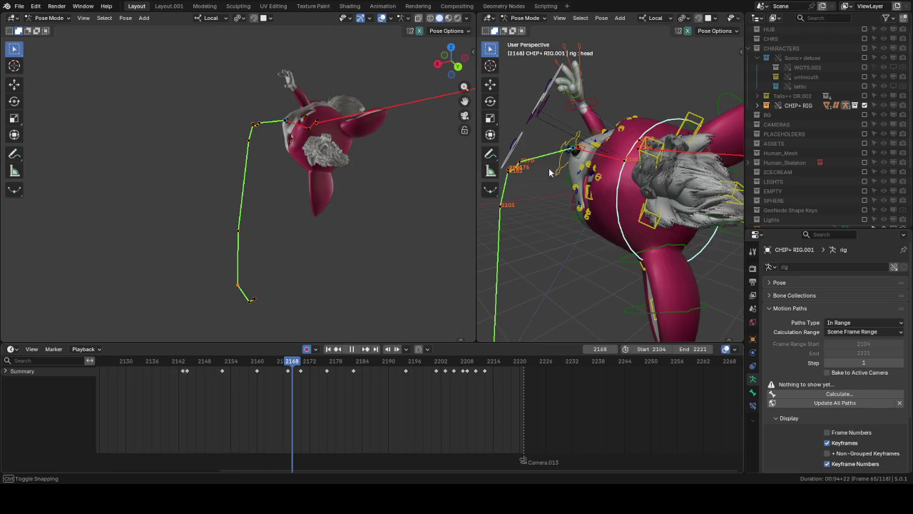
{"action": "key", "text": "r"}
{"action": "key", "text": "r"}
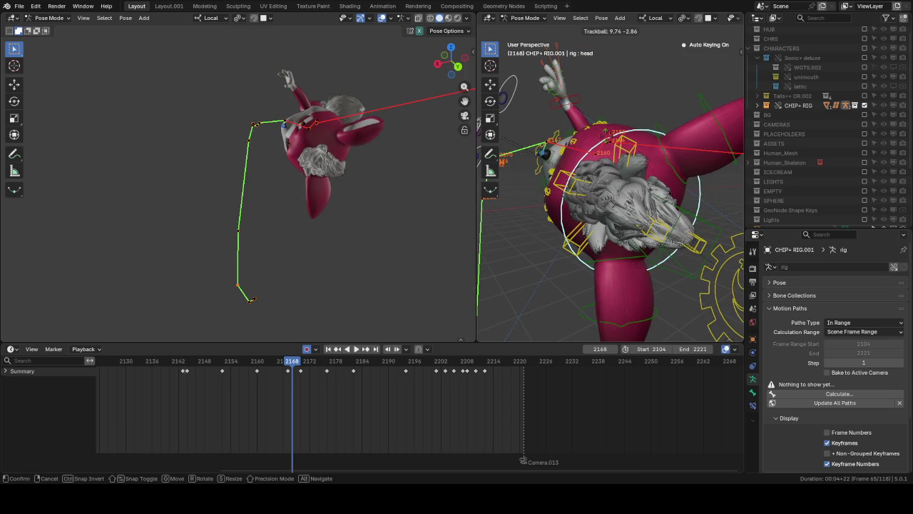
{"action": "left_click", "coordinate": [609, 154]}
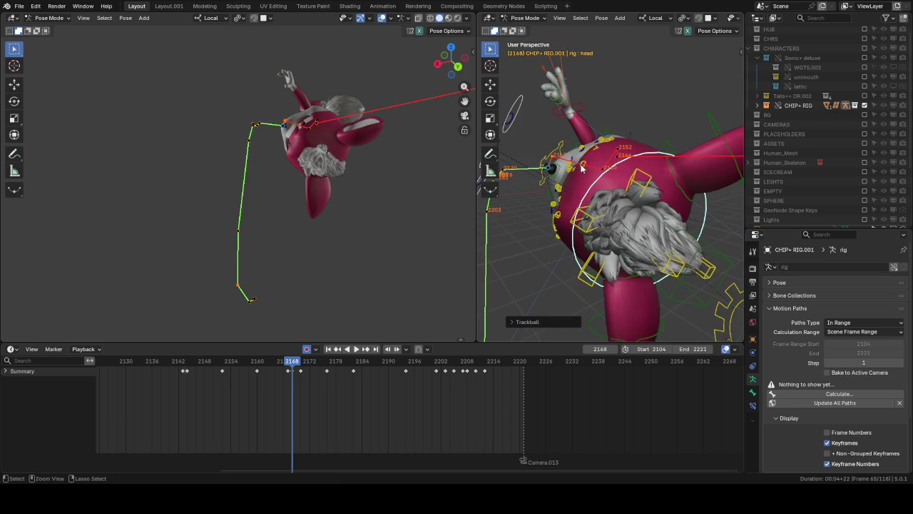
{"action": "middle_click_drag", "start_coordinate": [609, 154], "coordinate": [614, 135]}
{"action": "key", "text": "ctrl+z"}
{"action": "key", "text": "Left"}
Step: Rotate the head with a free trackball rotation, then about its local Y axis
{"action": "key", "text": "r"}
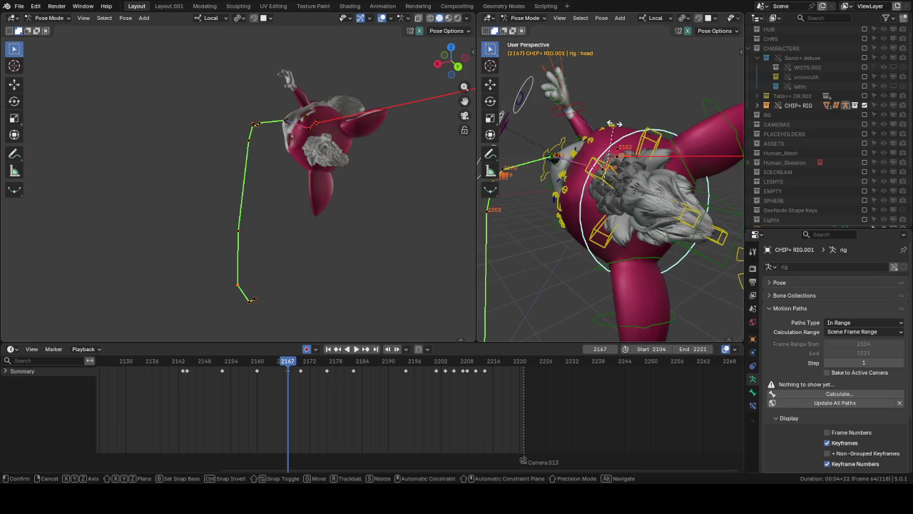
{"action": "key", "text": "r"}
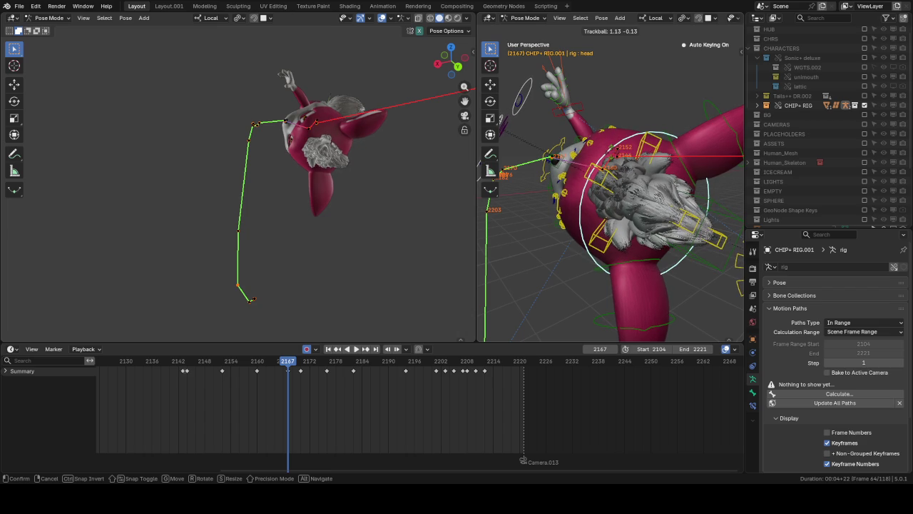
{"action": "left_click", "coordinate": [631, 84]}
{"action": "key", "text": "r"}
{"action": "key", "text": "y"}
{"action": "key", "text": "y"}
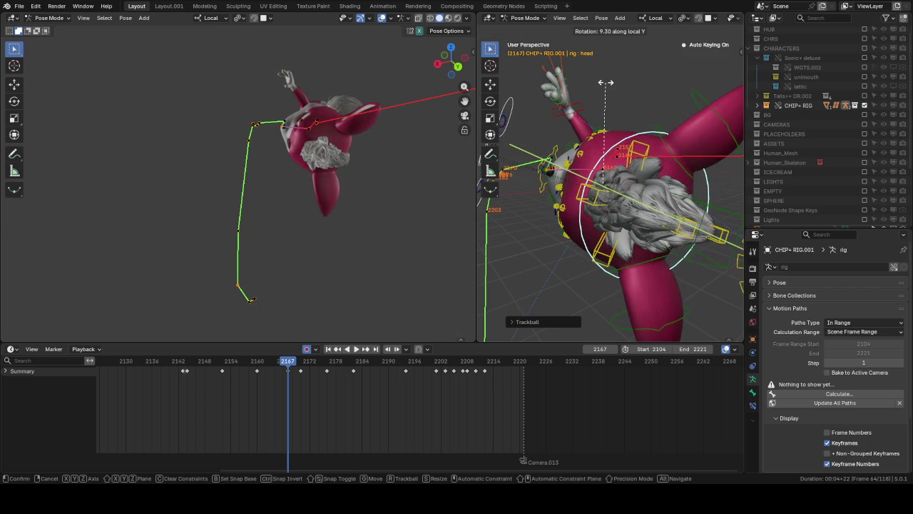
{"action": "left_click", "coordinate": [561, 188]}
Step: Compare earlier head keyframes and return to frame 2167
{"action": "key", "text": "Down"}
{"action": "key", "text": "Down"}
{"action": "key", "text": "Up"}
{"action": "key", "text": "Up"}
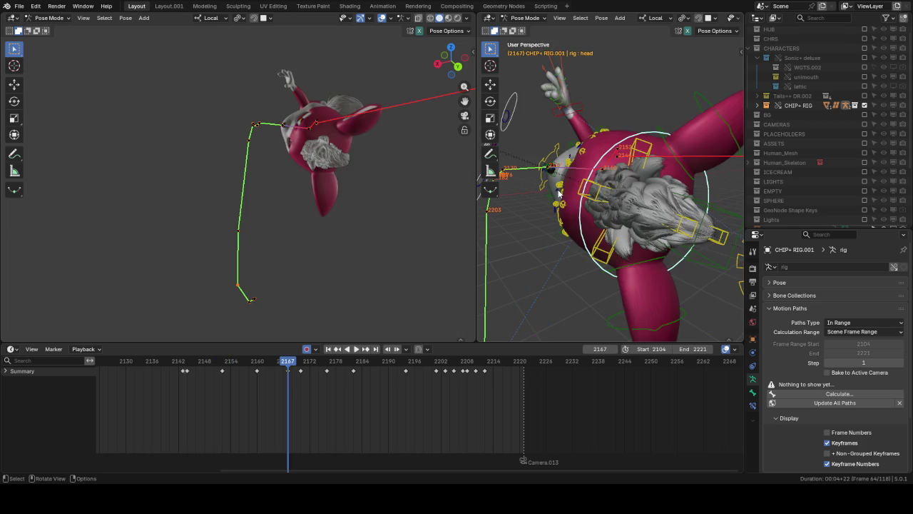
{"action": "key", "text": "Up"}
{"action": "scroll", "coordinate": [620, 200], "scroll_direction": "down", "scroll_amount": 3}
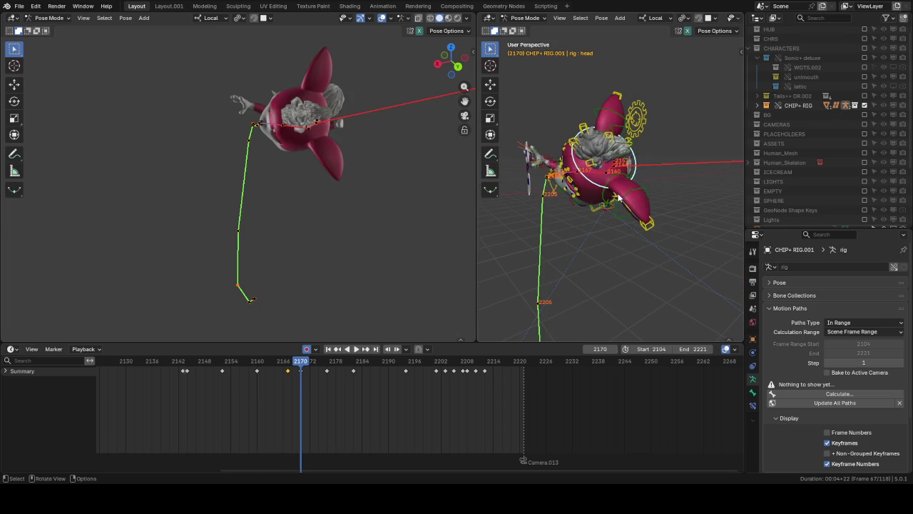
{"action": "scroll", "coordinate": [619, 199], "scroll_direction": "up", "scroll_amount": 2}
{"action": "scroll", "coordinate": [621, 193], "scroll_direction": "up", "scroll_amount": 2}
{"action": "scroll", "coordinate": [623, 186], "scroll_direction": "up", "scroll_amount": 2}
{"action": "scroll", "coordinate": [625, 175], "scroll_direction": "up", "scroll_amount": 2}
Step: From a side view, rotate the head about 7 degrees around its local Y axis
{"action": "middle_click_drag", "start_coordinate": [626, 174], "coordinate": [691, 107]}
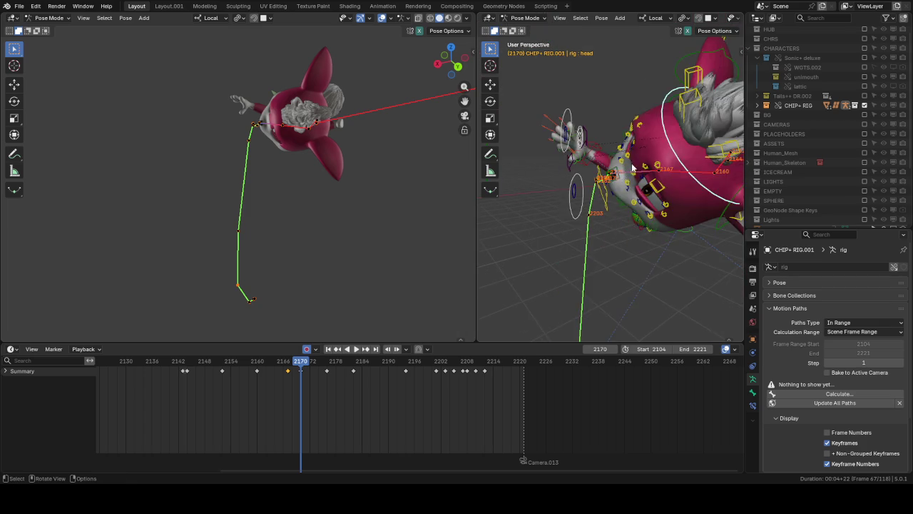
{"action": "scroll", "coordinate": [691, 107], "scroll_direction": "up", "scroll_amount": 2}
{"action": "key", "text": "r"}
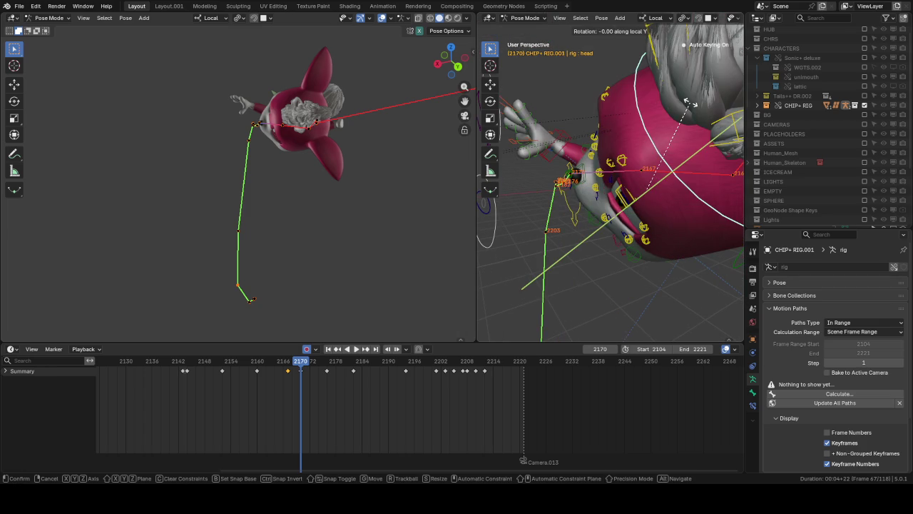
{"action": "key", "text": "y"}
{"action": "left_click", "coordinate": [690, 107]}
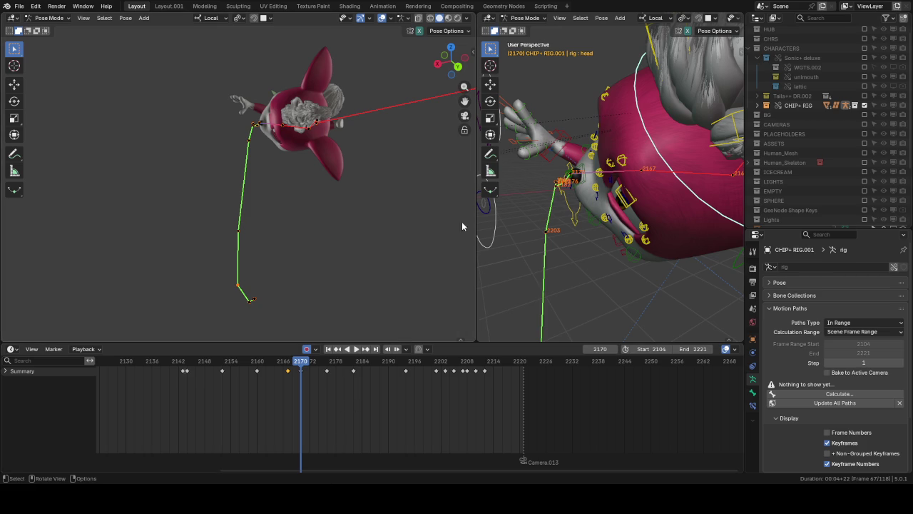
Step: Frame the head in the right viewport and go to keyframe 2176
{"action": "middle_click_drag", "start_coordinate": [598, 158], "coordinate": [638, 152]}
{"action": "scroll", "coordinate": [634, 153], "scroll_direction": "up", "scroll_amount": 3}
{"action": "scroll", "coordinate": [627, 171], "scroll_direction": "up", "scroll_amount": 3}
{"action": "scroll", "coordinate": [621, 174], "scroll_direction": "up", "scroll_amount": 3}
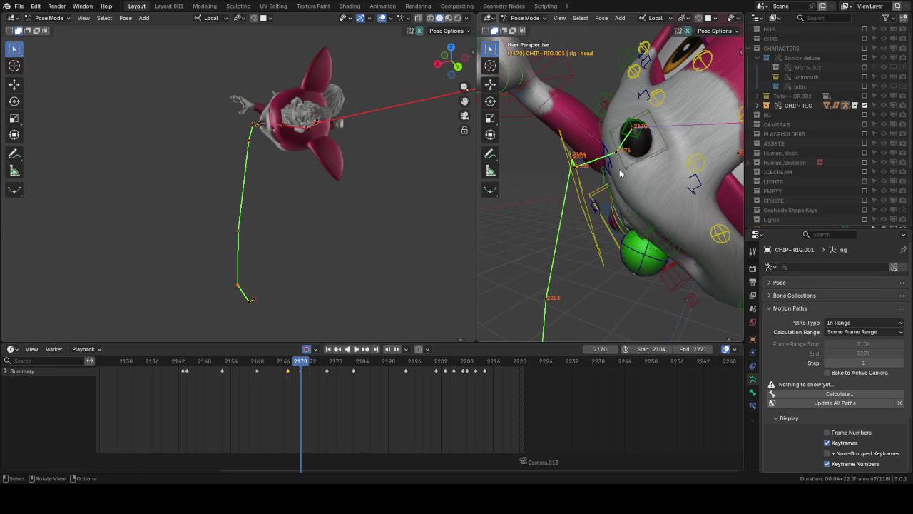
{"action": "key", "text": "Up"}
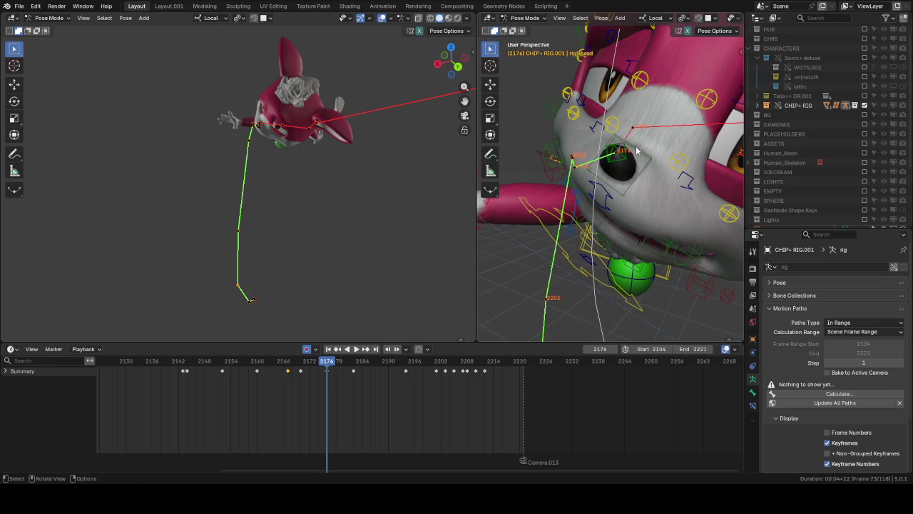
{"action": "middle_click_drag", "start_coordinate": [638, 153], "coordinate": [601, 142]}
{"action": "scroll", "coordinate": [598, 158], "scroll_direction": "up", "scroll_amount": 2}
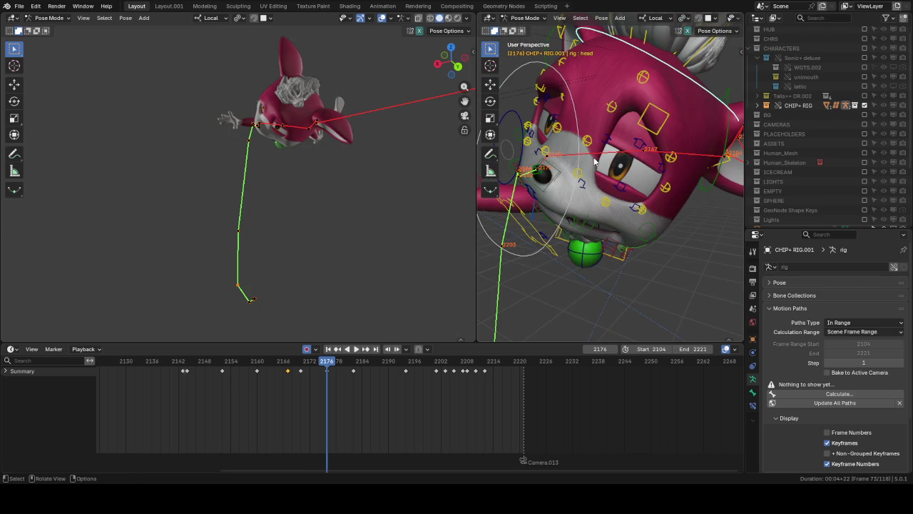
{"action": "mouse_move", "coordinate": [574, 185]}
{"action": "middle_mouse_down"}
{"action": "mouse_move", "coordinate": [583, 201]}
{"action": "mouse_move", "coordinate": [713, 129]}
{"action": "middle_mouse_up"}
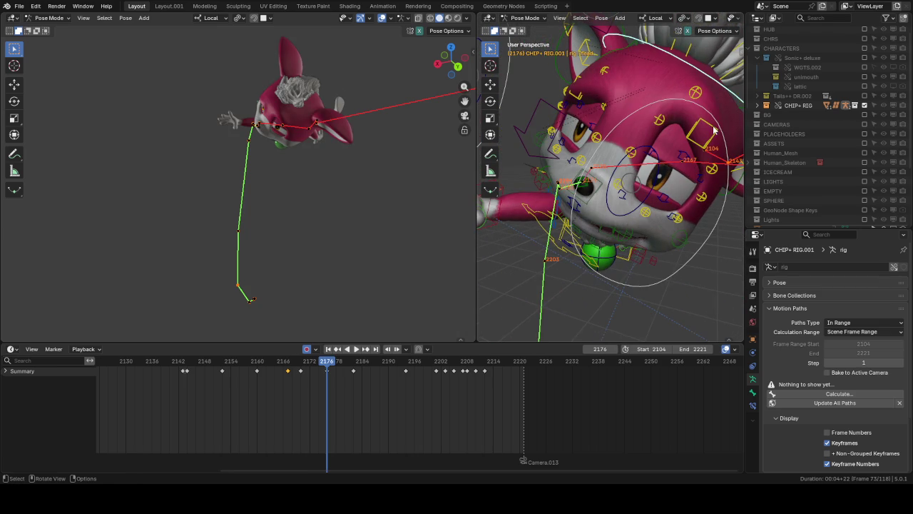
Step: Rotate the head bone slightly about its local Y axis, keying it at frame 2176
{"action": "key", "text": "r"}
{"action": "key", "text": "y"}
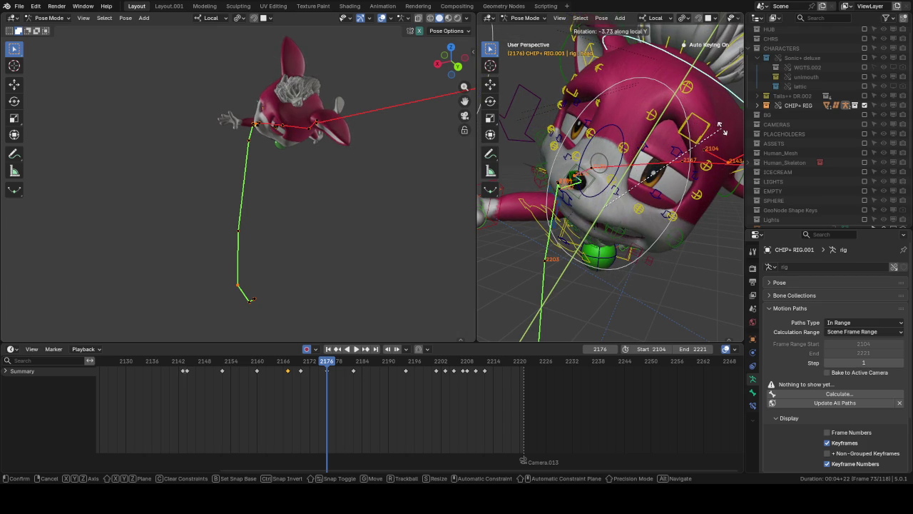
{"action": "left_click", "coordinate": [673, 153]}
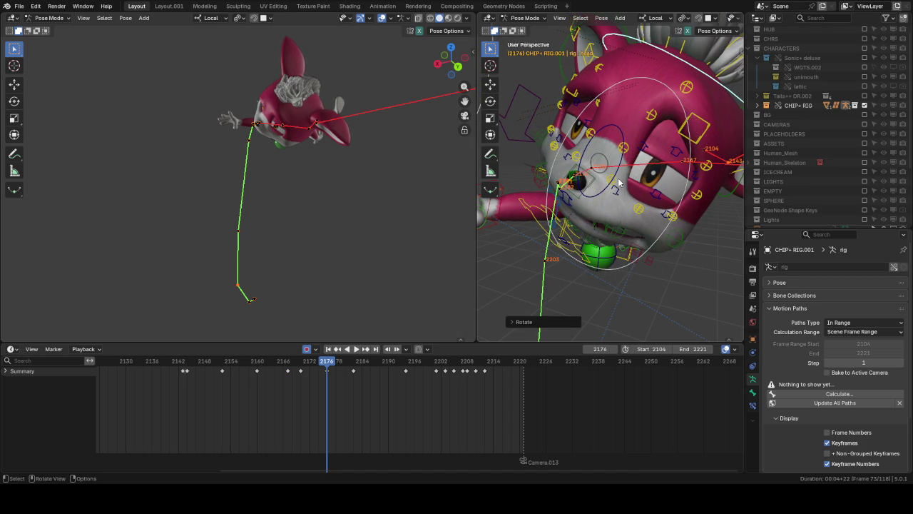
{"action": "key", "text": "Up"}
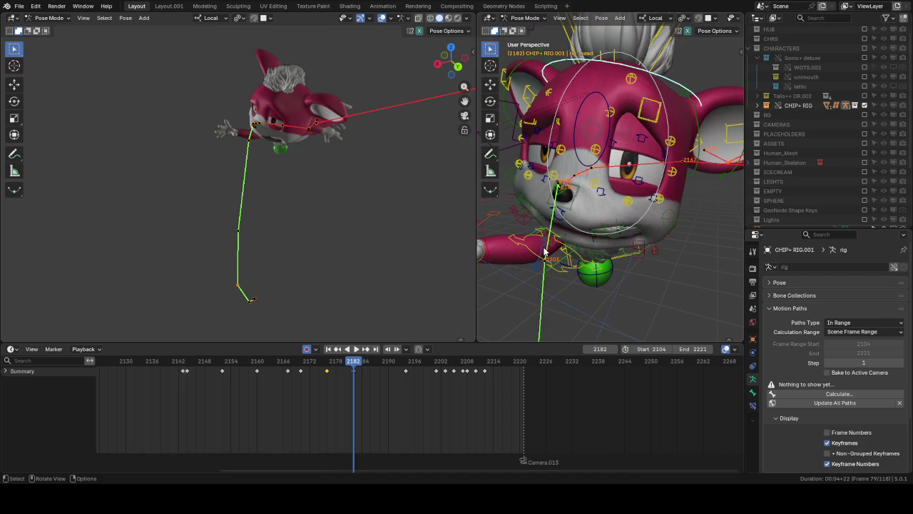
{"action": "key", "text": "Up"}
Step: View the head from above, step through keyframes 2182–2201, and rotate the head at 2194
{"action": "mouse_move", "coordinate": [544, 251]}
{"action": "middle_mouse_down"}
{"action": "mouse_move", "coordinate": [540, 156]}
{"action": "mouse_move", "coordinate": [585, 178]}
{"action": "middle_mouse_up"}
{"action": "scroll", "coordinate": [582, 163], "scroll_direction": "up", "scroll_amount": 5}
{"action": "scroll", "coordinate": [591, 160], "scroll_direction": "up", "scroll_amount": 3}
{"action": "key", "text": "Down"}
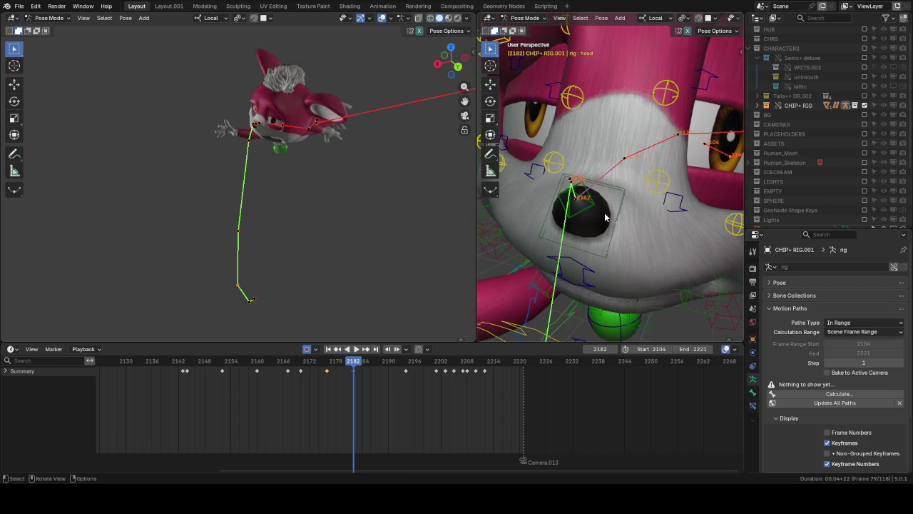
{"action": "key", "text": "Up"}
{"action": "key", "text": "Up"}
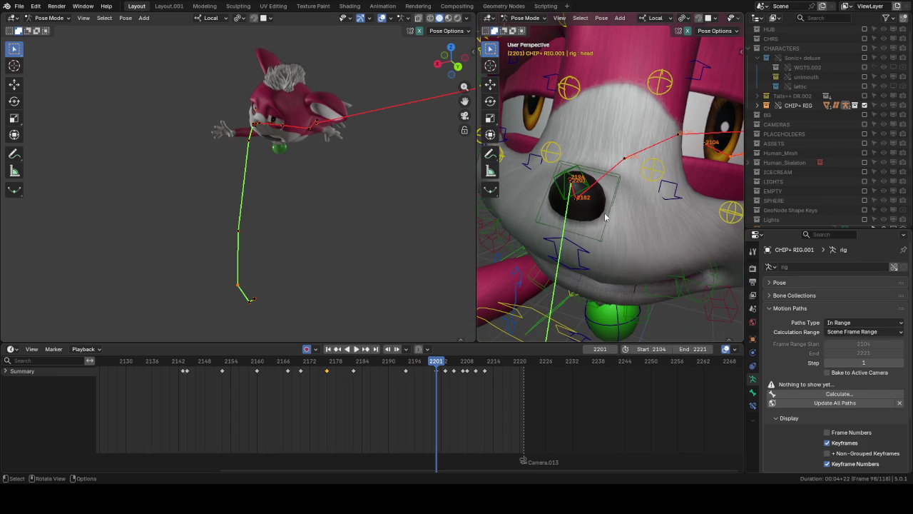
{"action": "key", "text": "Down"}
{"action": "key", "text": "Down"}
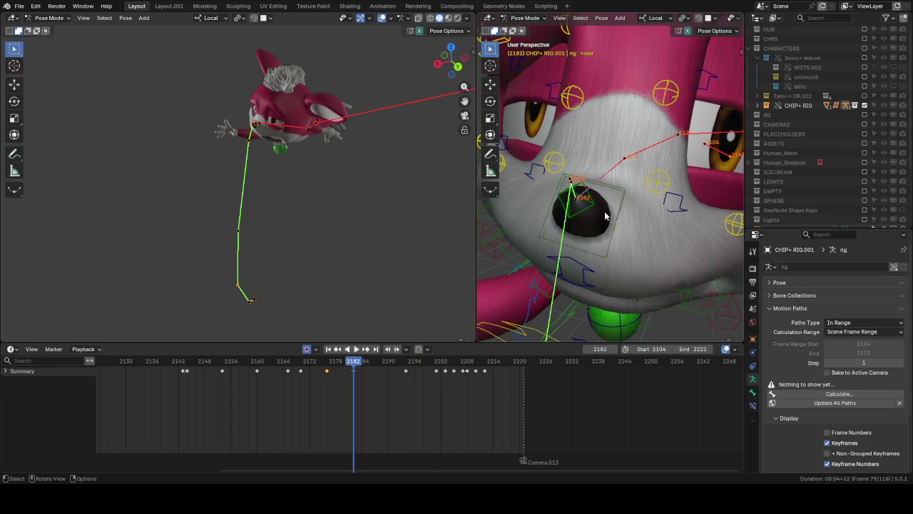
{"action": "key", "text": "Up"}
{"action": "key", "text": "r"}
{"action": "key", "text": "r"}
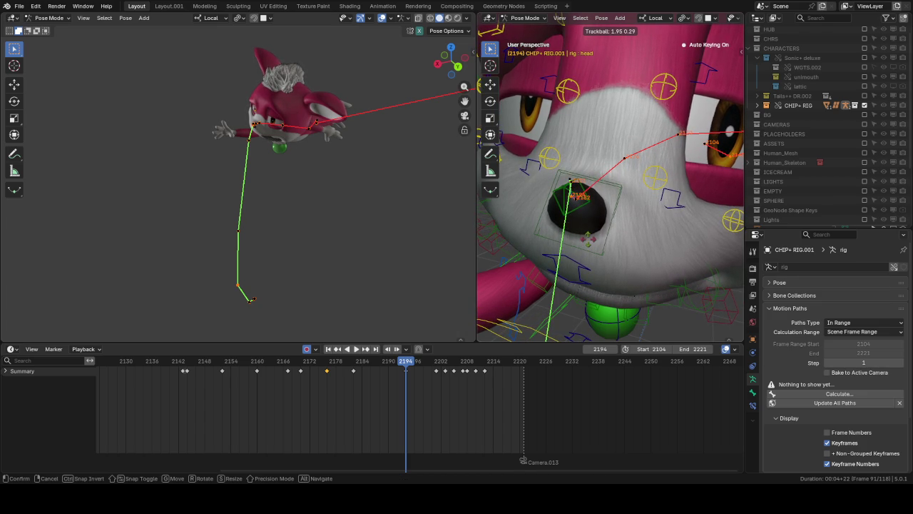
{"action": "left_click", "coordinate": [591, 239]}
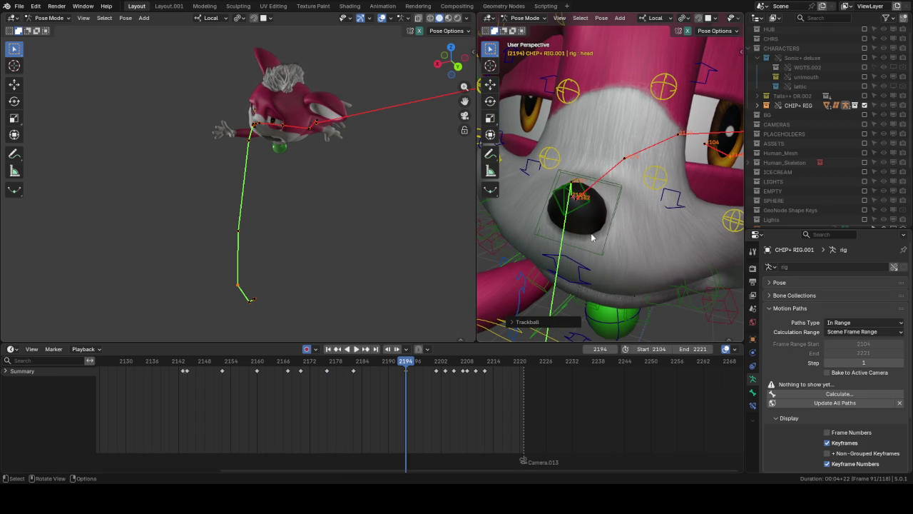
Step: Play back from around frame 2144 to review the head motion
{"action": "mouse_move", "coordinate": [429, 364]}
{"action": "left_mouse_down"}
{"action": "mouse_move", "coordinate": [439, 365]}
{"action": "mouse_move", "coordinate": [328, 363]}
{"action": "left_mouse_up"}
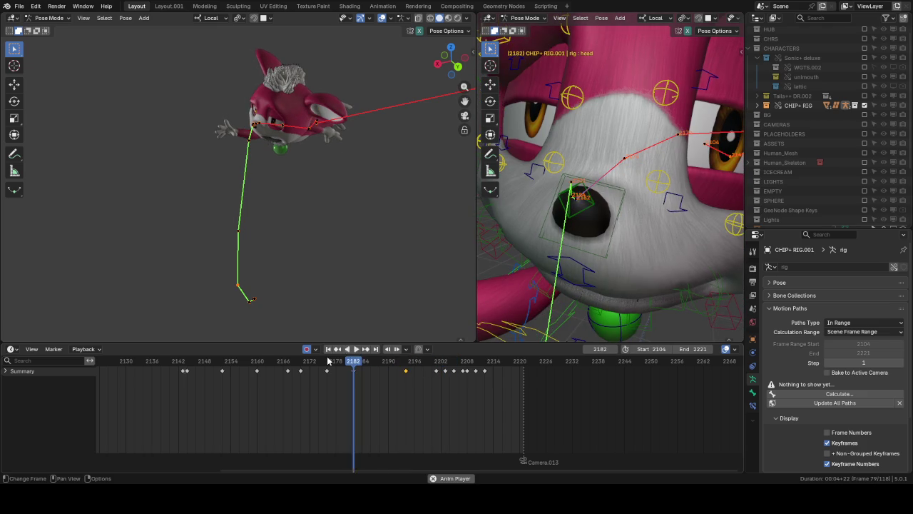
{"action": "left_click", "coordinate": [240, 365]}
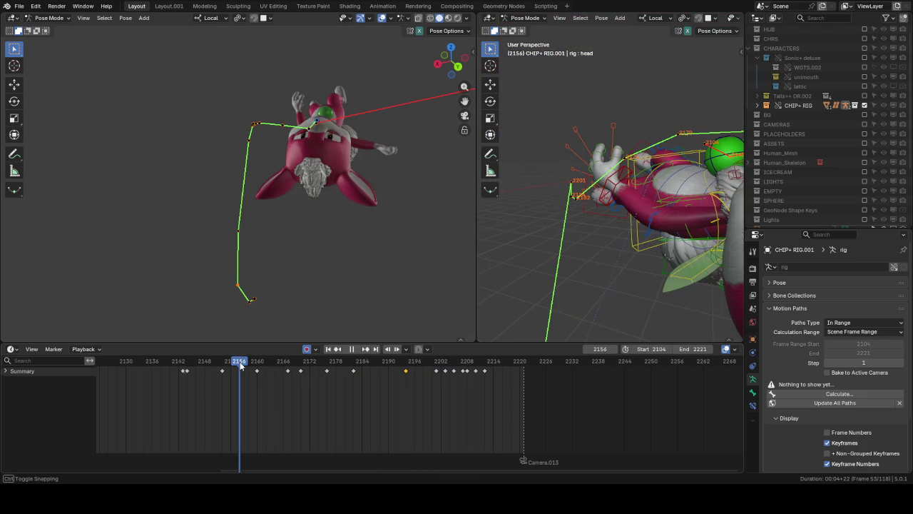
{"action": "left_click", "coordinate": [241, 366]}
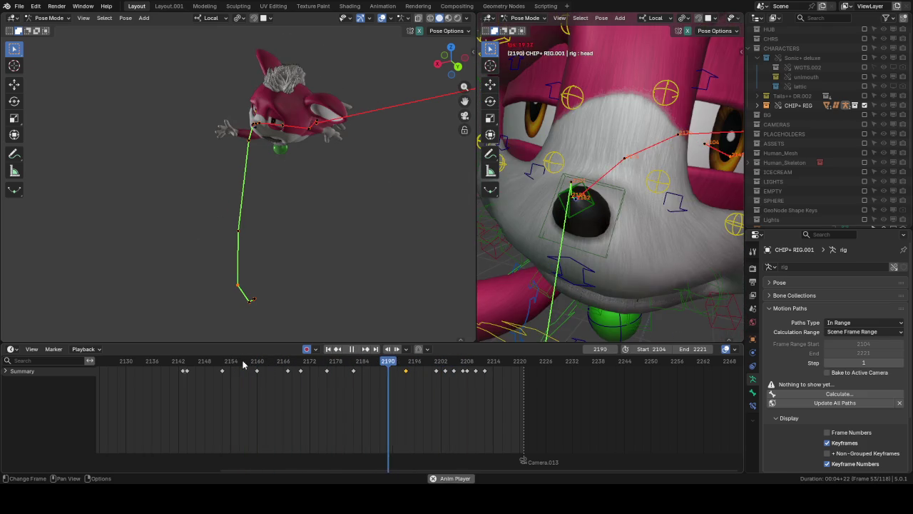
{"action": "left_click", "coordinate": [187, 363]}
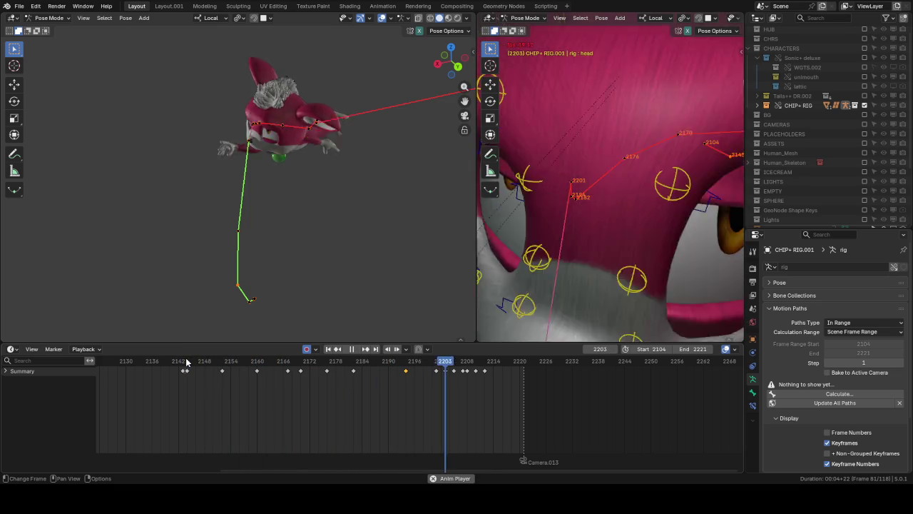
{"action": "key", "text": "space"}
Step: Trackball-rotate the head bone again at frames 2201 and 2194
{"action": "mouse_move", "coordinate": [392, 359]}
{"action": "left_mouse_down"}
{"action": "mouse_move", "coordinate": [436, 365]}
{"action": "mouse_move", "coordinate": [389, 366]}
{"action": "mouse_move", "coordinate": [438, 371]}
{"action": "left_mouse_up"}
{"action": "key", "text": "r"}
{"action": "key", "text": "r"}
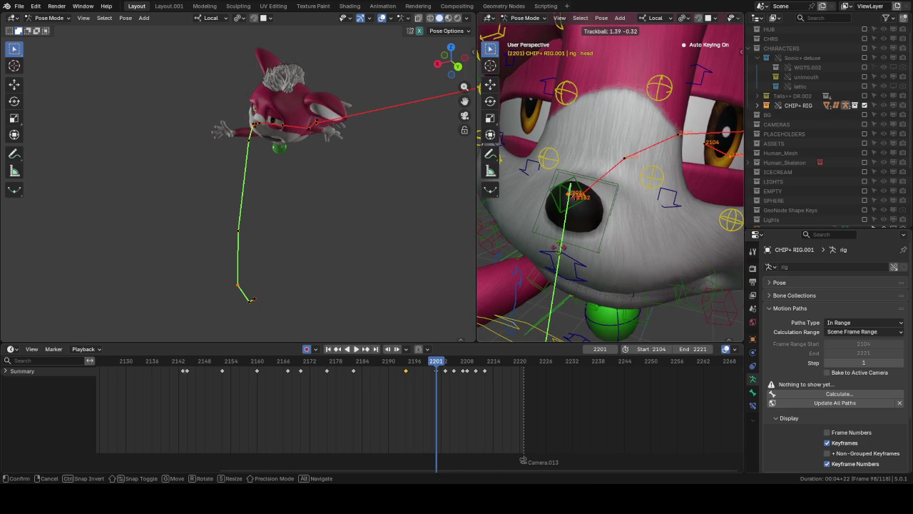
{"action": "left_click", "coordinate": [507, 280]}
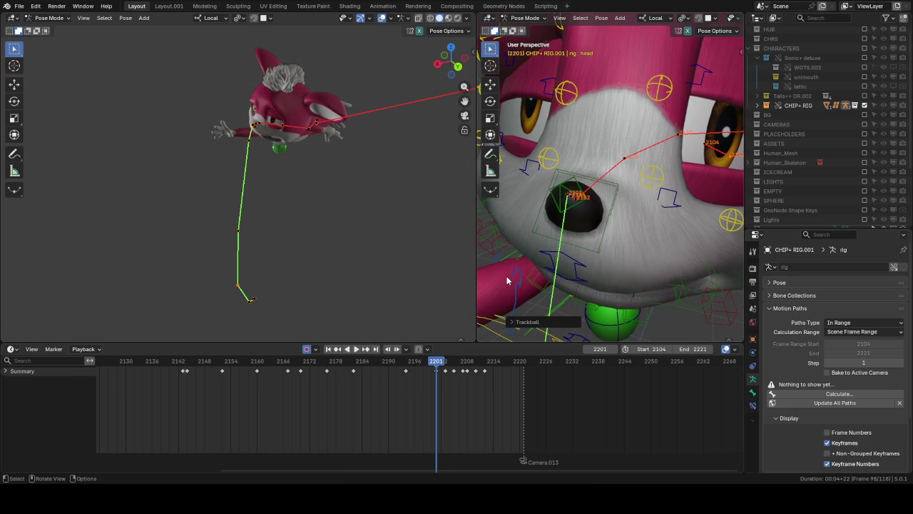
{"action": "key", "text": "Down"}
{"action": "key", "text": "r"}
{"action": "key", "text": "r"}
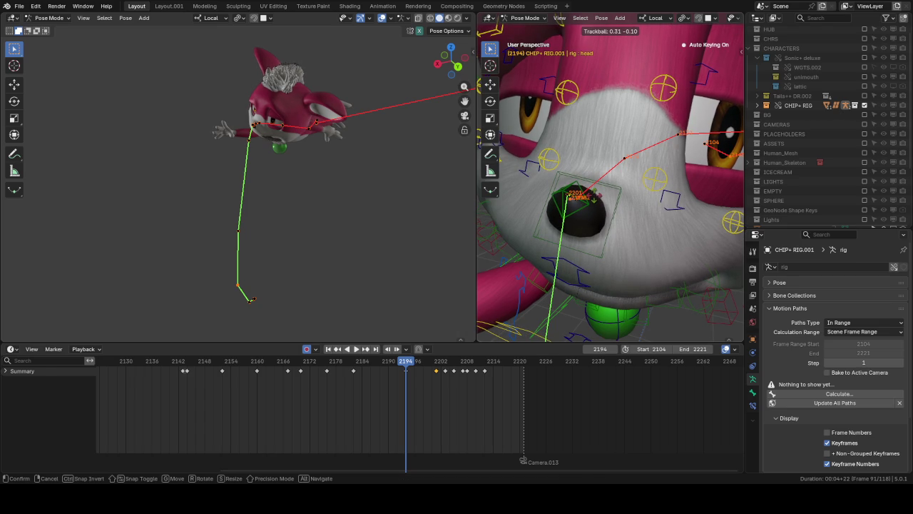
{"action": "left_click", "coordinate": [600, 200]}
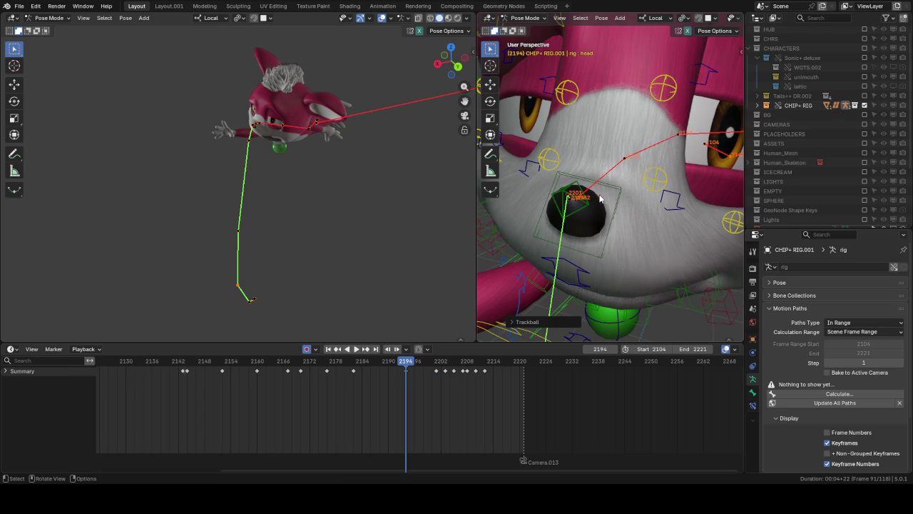
Step: Reshape the head path near the nose with a trackball rotation at frame 2182, then replay
{"action": "key", "text": "i"}
{"action": "key", "text": "Up"}
{"action": "middle_click_drag", "start_coordinate": [608, 181], "coordinate": [604, 172]}
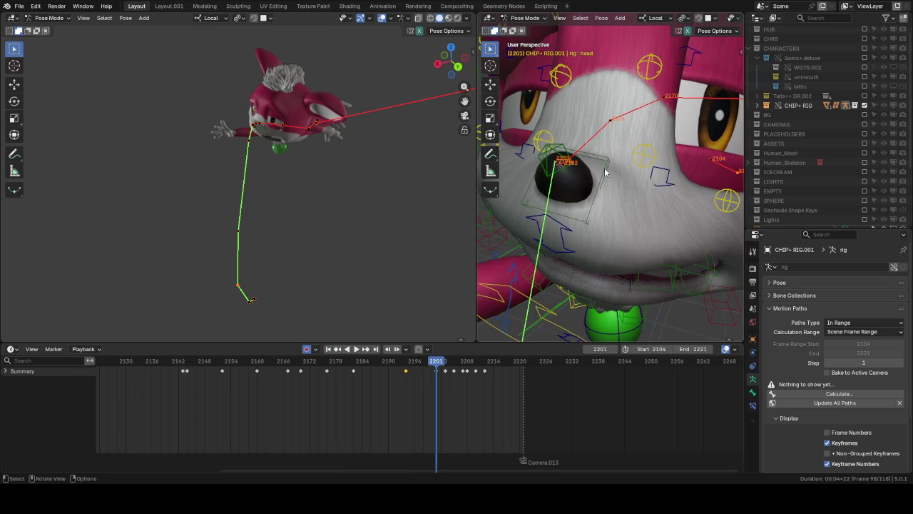
{"action": "scroll", "coordinate": [592, 175], "scroll_direction": "up", "scroll_amount": 3}
{"action": "key", "text": "r"}
{"action": "key", "text": "r"}
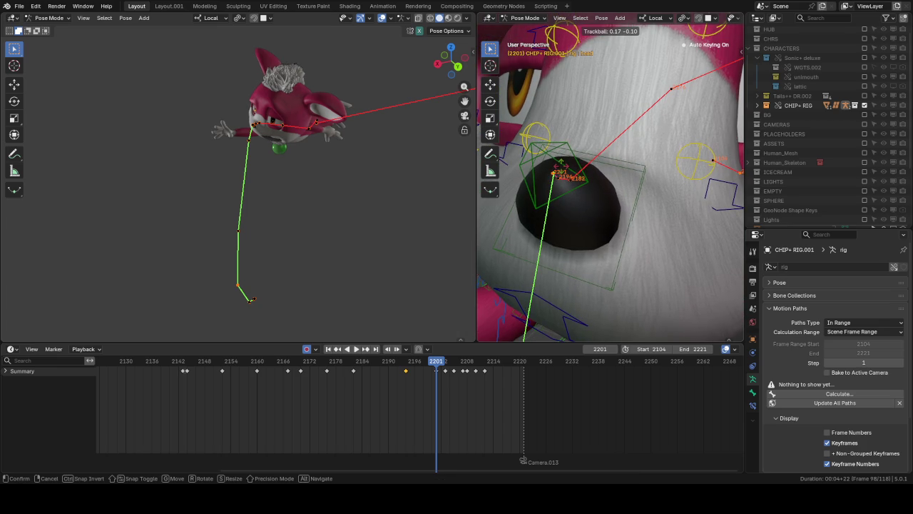
{"action": "scroll", "coordinate": [565, 170], "scroll_direction": "down", "scroll_amount": 6, "text": "alt"}
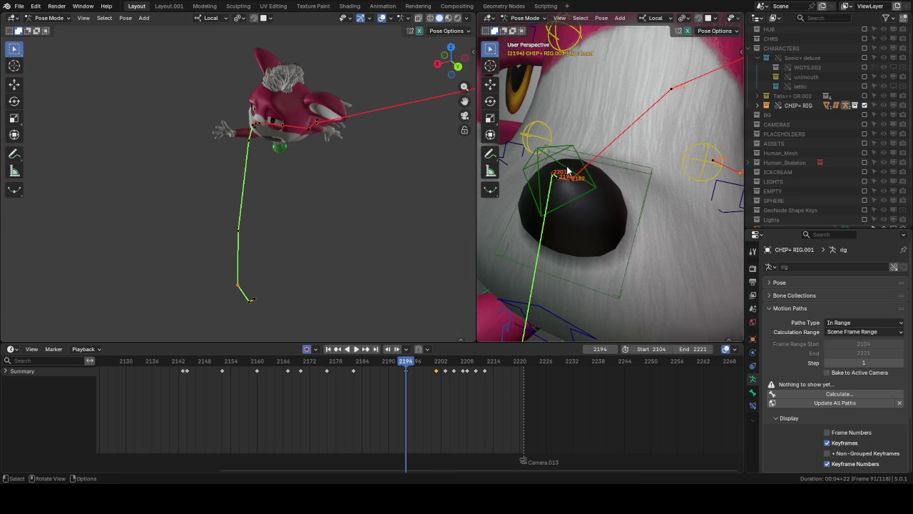
{"action": "scroll", "coordinate": [565, 170], "scroll_direction": "down", "scroll_amount": 12, "text": "alt"}
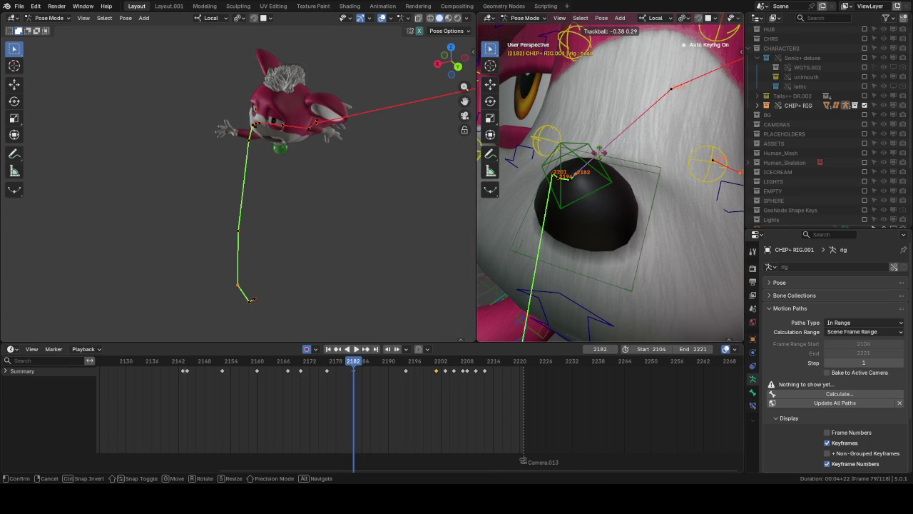
{"action": "left_click", "coordinate": [599, 156]}
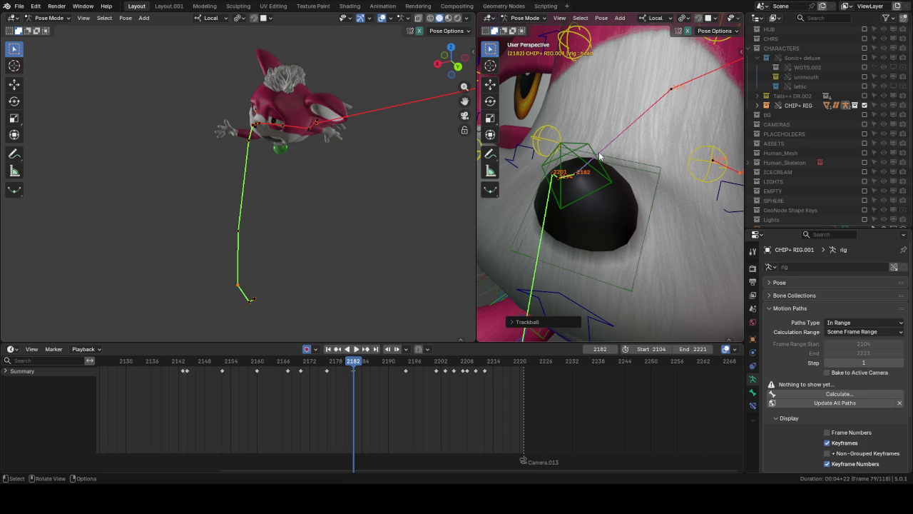
{"action": "scroll", "coordinate": [599, 155], "scroll_direction": "down", "scroll_amount": 6, "text": "alt"}
{"action": "key", "text": "space"}
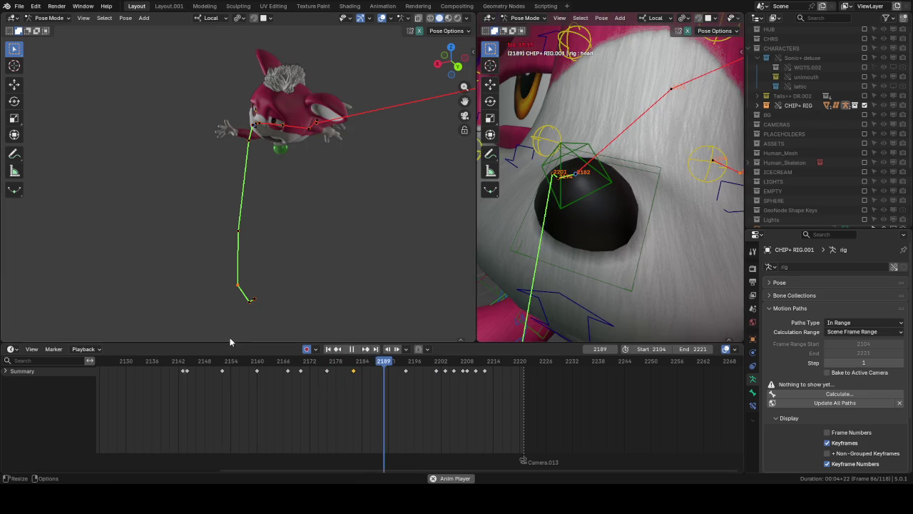
Step: Review the head motion by scrubbing and replaying between frames 2162 and 2192
{"action": "left_click", "coordinate": [265, 361]}
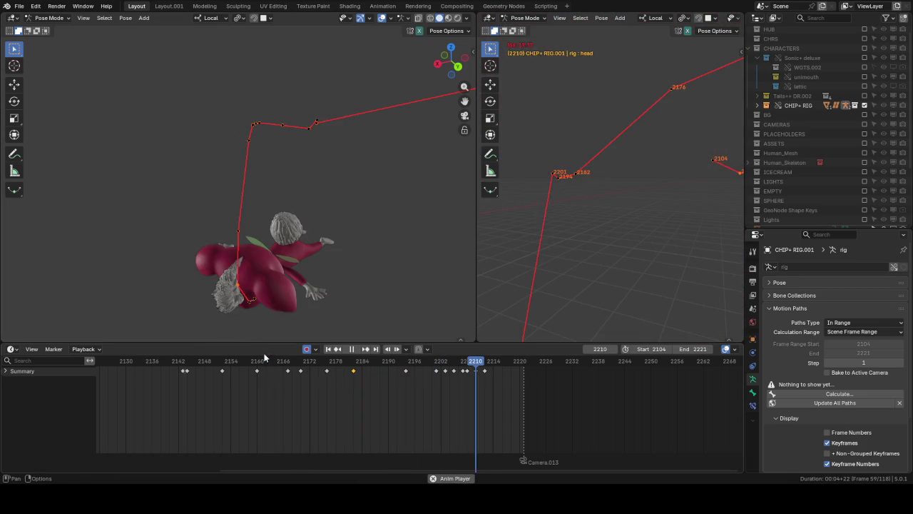
{"action": "key", "text": "space"}
{"action": "left_click_drag", "start_coordinate": [407, 365], "coordinate": [359, 366]}
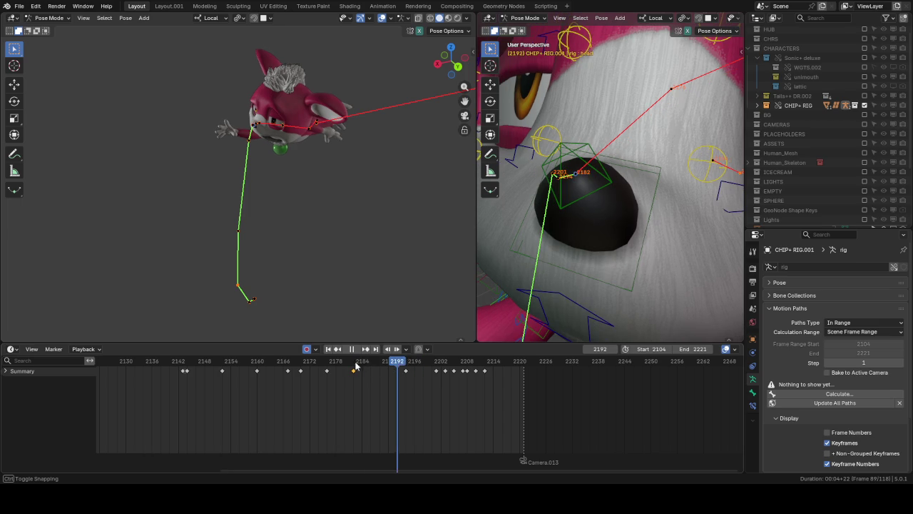
{"action": "key", "text": "space"}
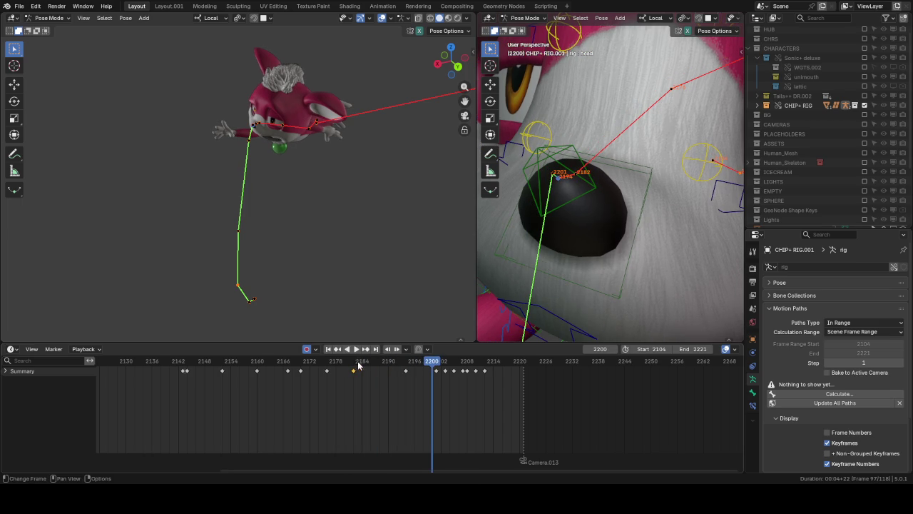
{"action": "left_click_drag", "start_coordinate": [359, 365], "coordinate": [326, 365]}
{"action": "key", "text": "space"}
{"action": "key", "text": "space"}
{"action": "mouse_move", "coordinate": [492, 278]}
{"action": "middle_mouse_down"}
{"action": "mouse_move", "coordinate": [603, 207]}
{"action": "mouse_move", "coordinate": [547, 232]}
{"action": "middle_mouse_up"}
{"action": "left_click_drag", "start_coordinate": [378, 369], "coordinate": [242, 366]}
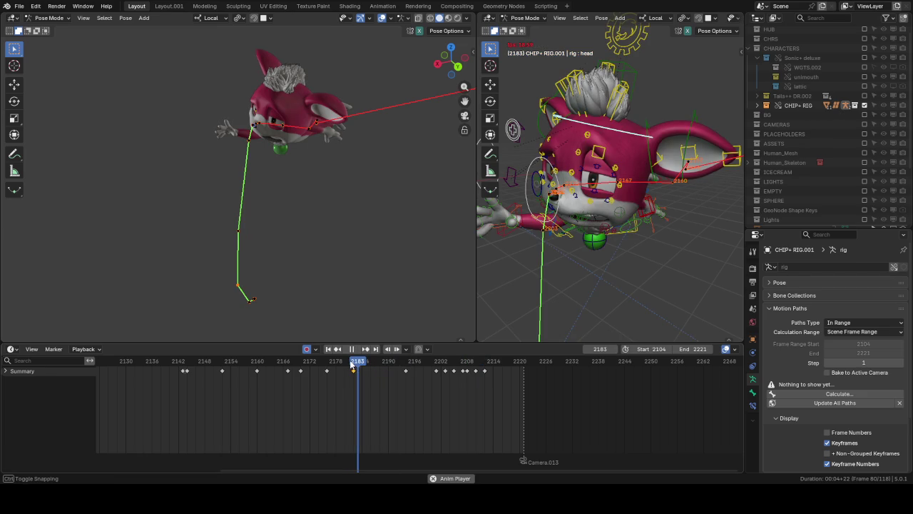
{"action": "key", "text": "space"}
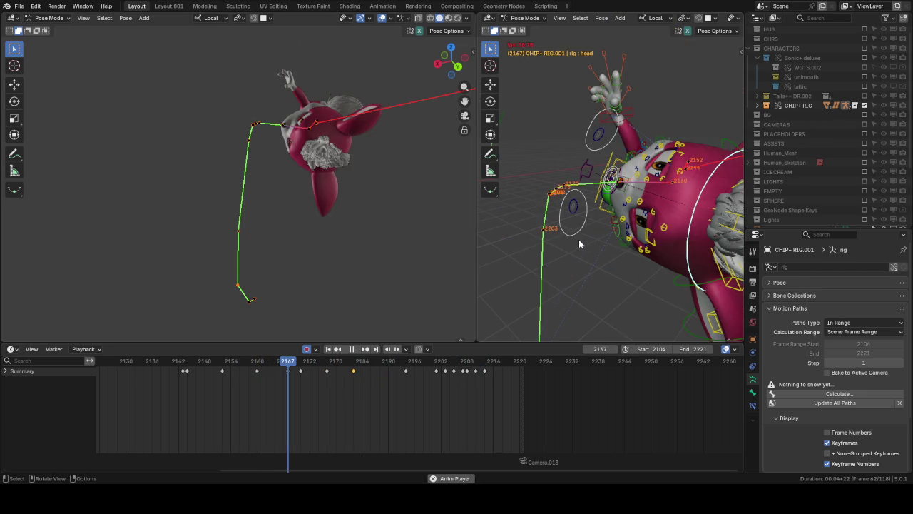
{"action": "mouse_move", "coordinate": [288, 366]}
{"action": "left_mouse_down"}
{"action": "mouse_move", "coordinate": [237, 365]}
{"action": "mouse_move", "coordinate": [287, 366]}
{"action": "left_mouse_up"}
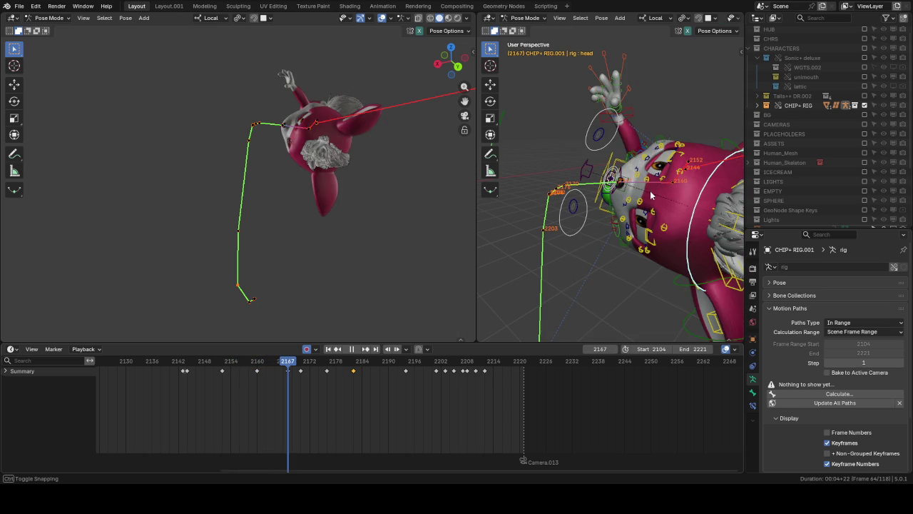
{"action": "middle_click_drag", "start_coordinate": [619, 187], "coordinate": [683, 148]}
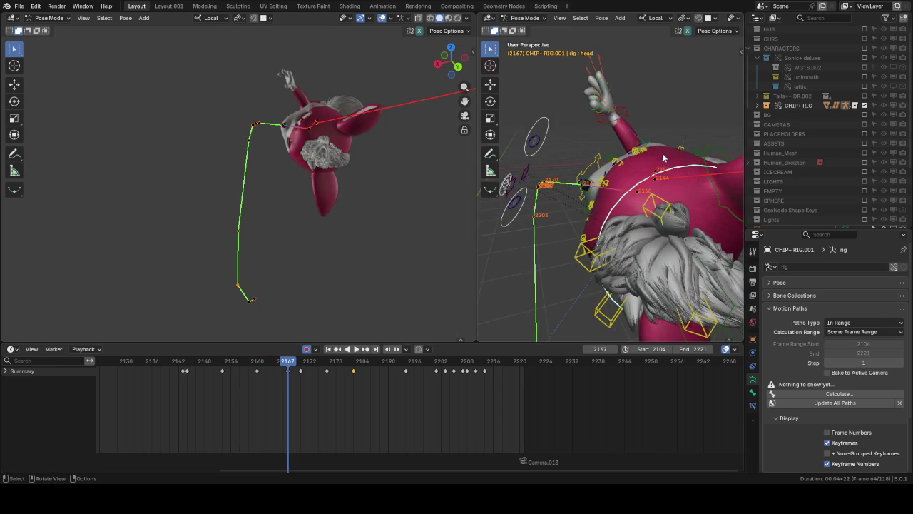
Step: Trackball-rotate the head bone, auto-keying it at frame 2167, and replay
{"action": "key", "text": "r"}
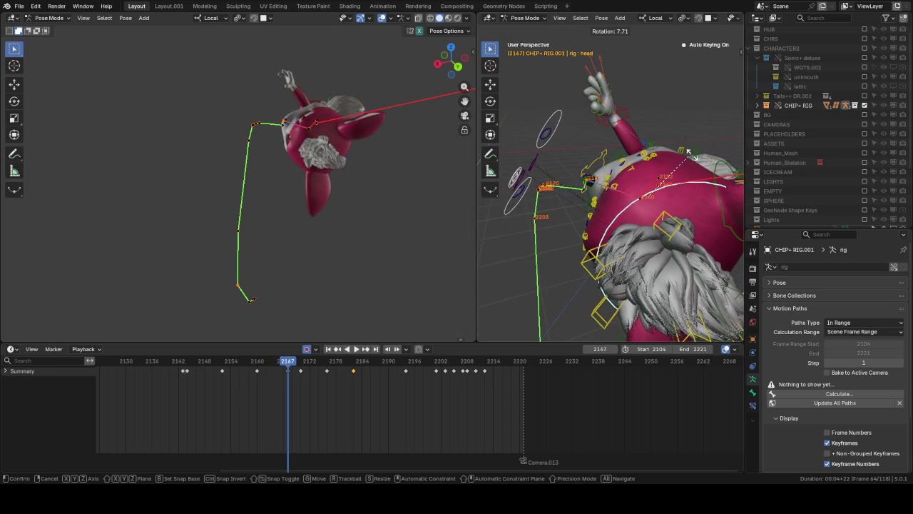
{"action": "key", "text": "r"}
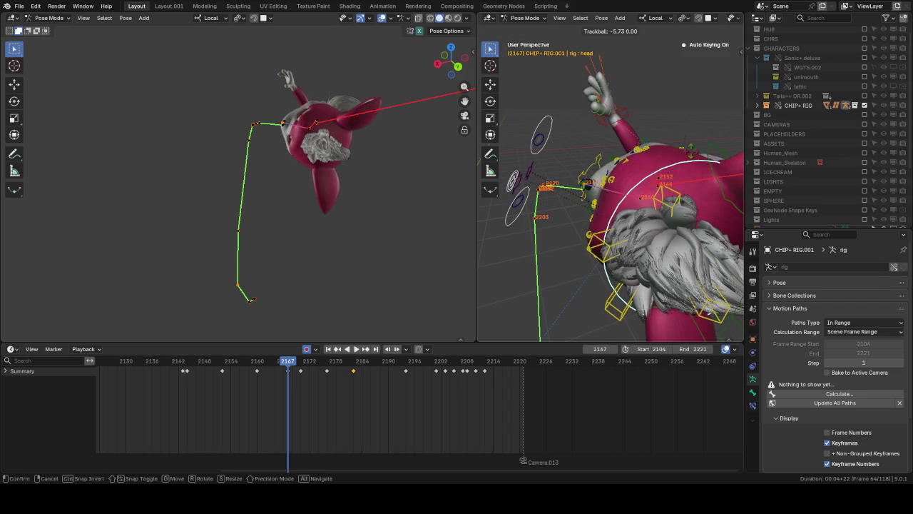
{"action": "key", "text": "Return"}
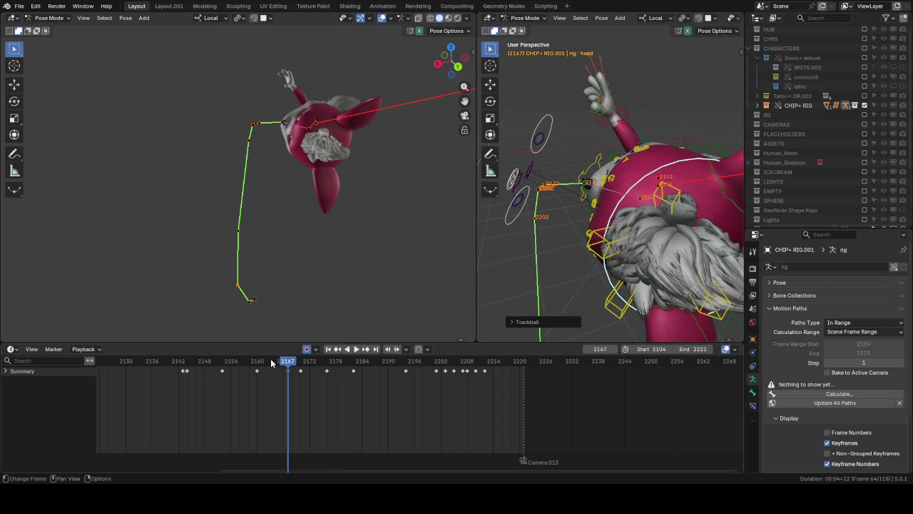
{"action": "key", "text": "space"}
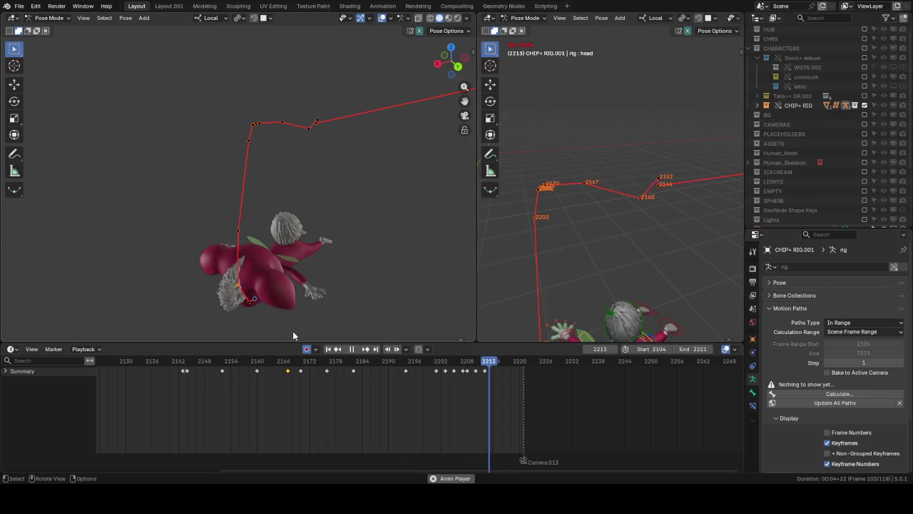
Step: Select all bones and change the interpolation of the box-selected keys
{"action": "key", "text": "space"}
{"action": "middle_click_drag", "start_coordinate": [628, 252], "coordinate": [660, 233]}
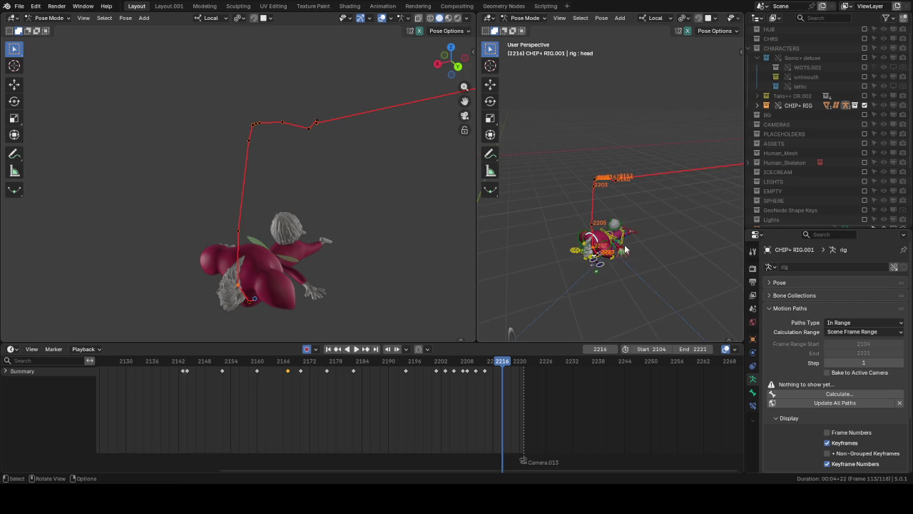
{"action": "key", "text": "a"}
{"action": "left_click", "coordinate": [188, 362]}
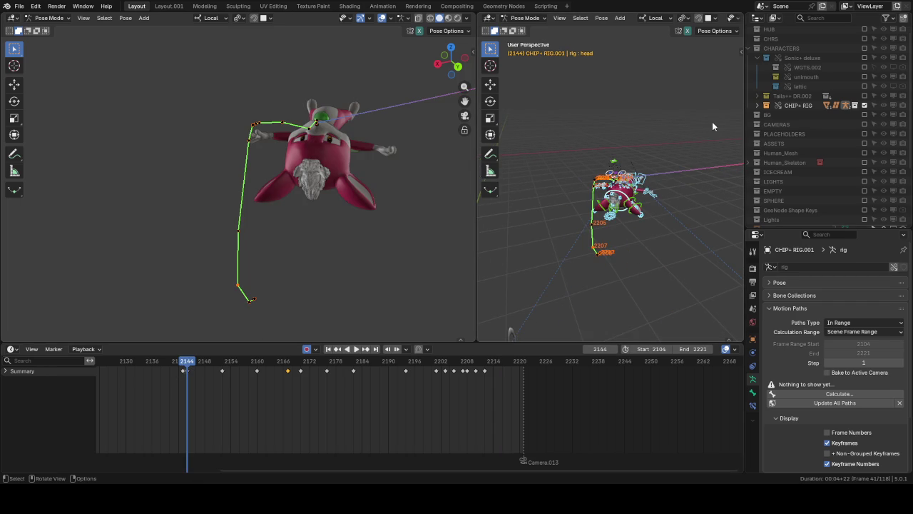
{"action": "left_click_drag", "start_coordinate": [508, 385], "coordinate": [188, 371]}
{"action": "key", "text": "t"}
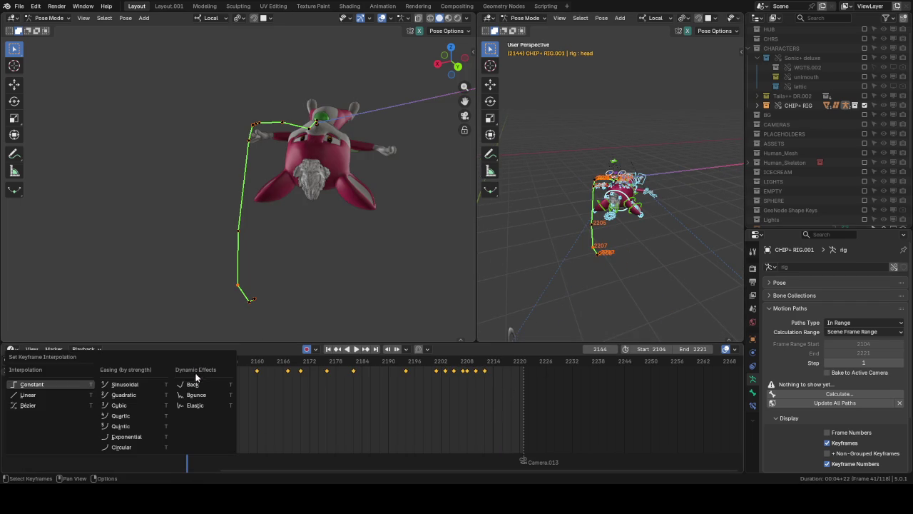
{"action": "left_click", "coordinate": [107, 395]}
{"action": "key", "text": "space"}
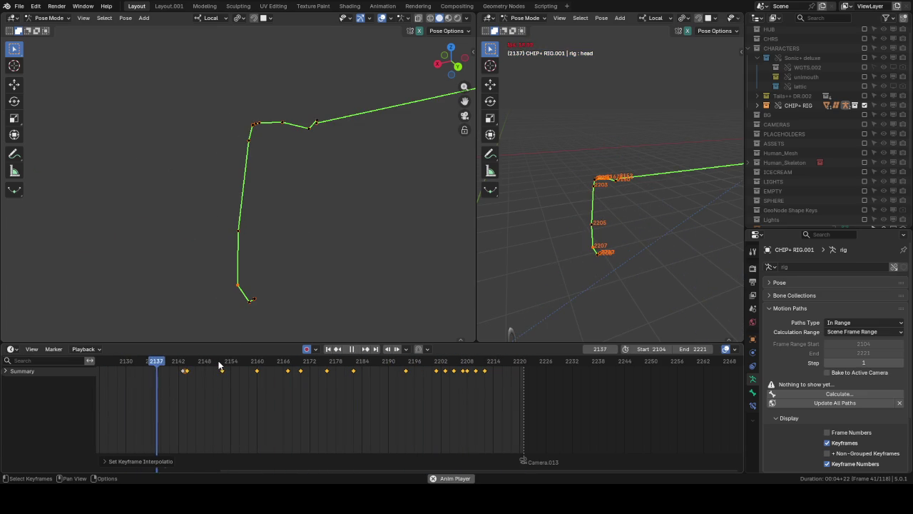
Step: Move the playback start frame from 2104 to 2143 and replay from there
{"action": "key", "text": "space"}
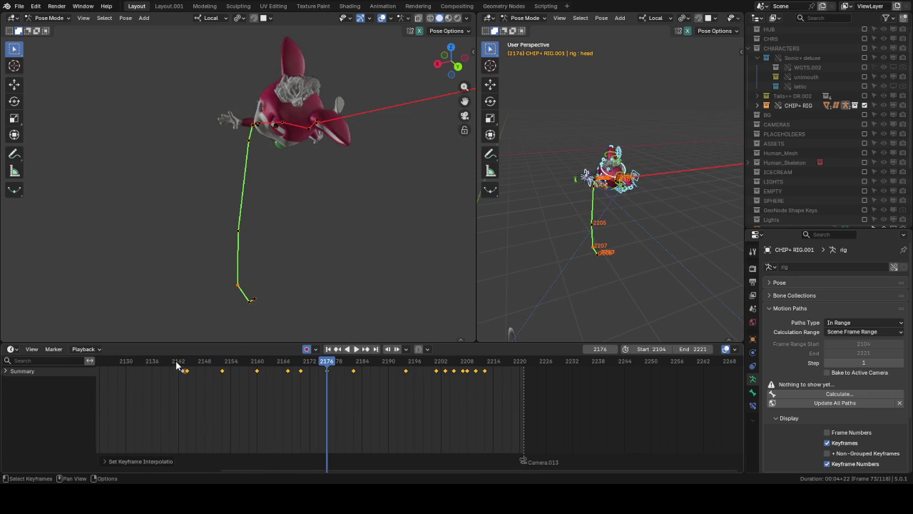
{"action": "left_click", "coordinate": [177, 361]}
{"action": "key", "text": "space"}
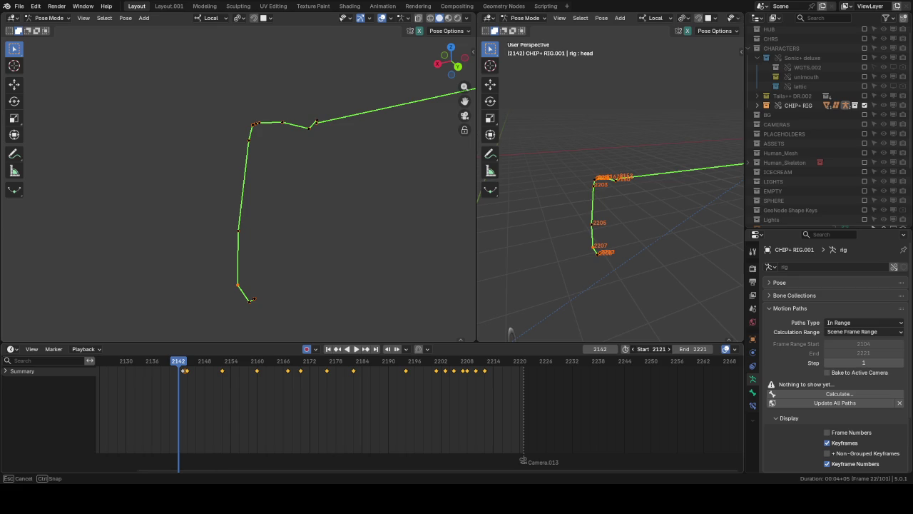
{"action": "left_click_drag", "start_coordinate": [649, 348], "coordinate": [667, 348]}
{"action": "key", "text": "space"}
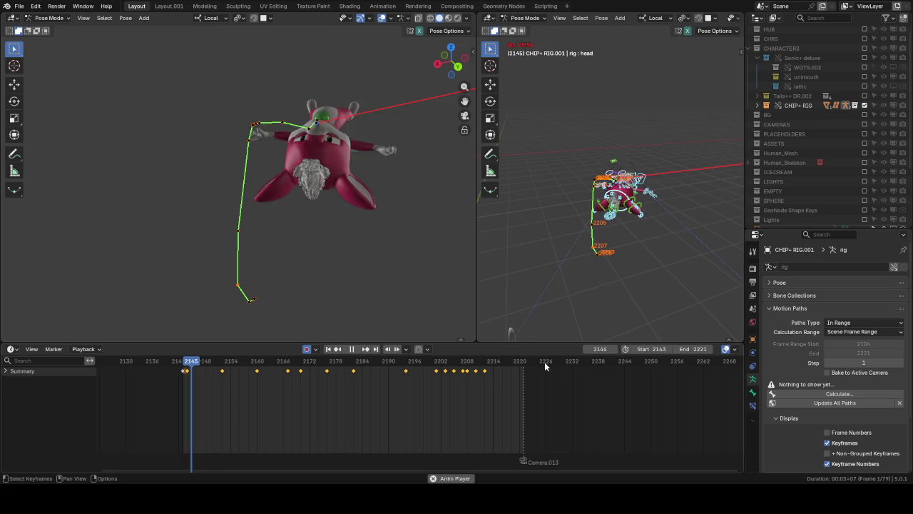
{"action": "left_click", "coordinate": [182, 363]}
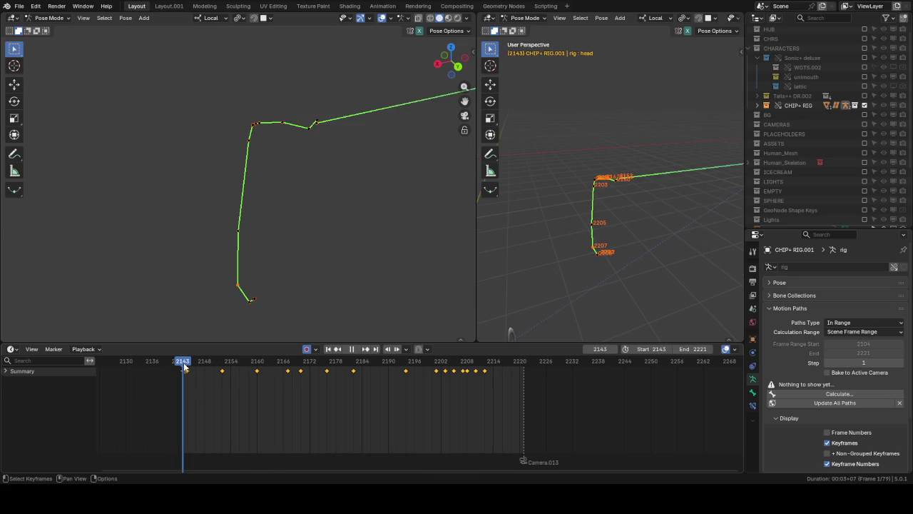
{"action": "key", "text": "space"}
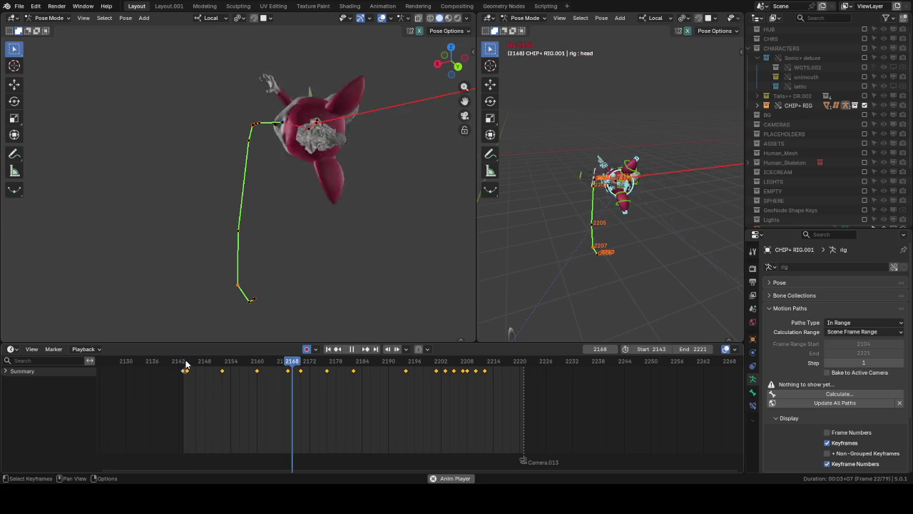
{"action": "left_click", "coordinate": [185, 364]}
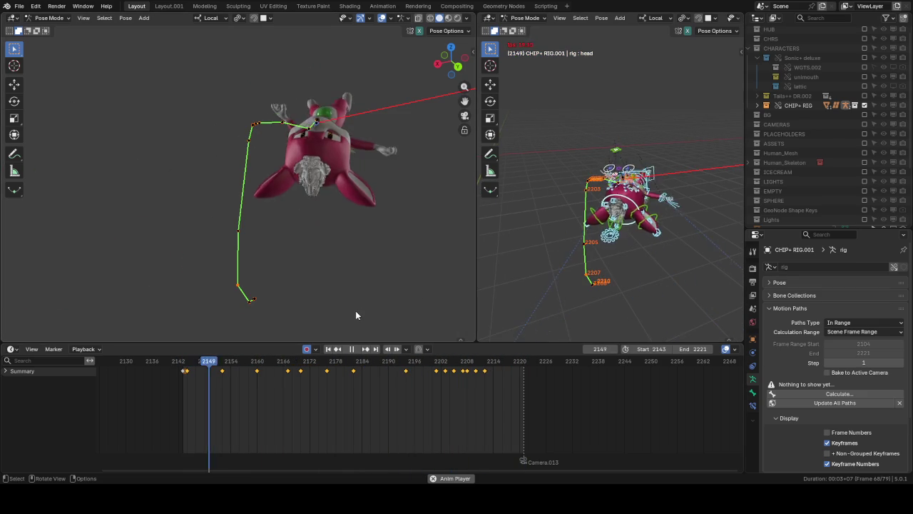
Step: Review the shot's playback and step forward to frame 2164
{"action": "left_click_drag", "start_coordinate": [291, 361], "coordinate": [285, 363]}
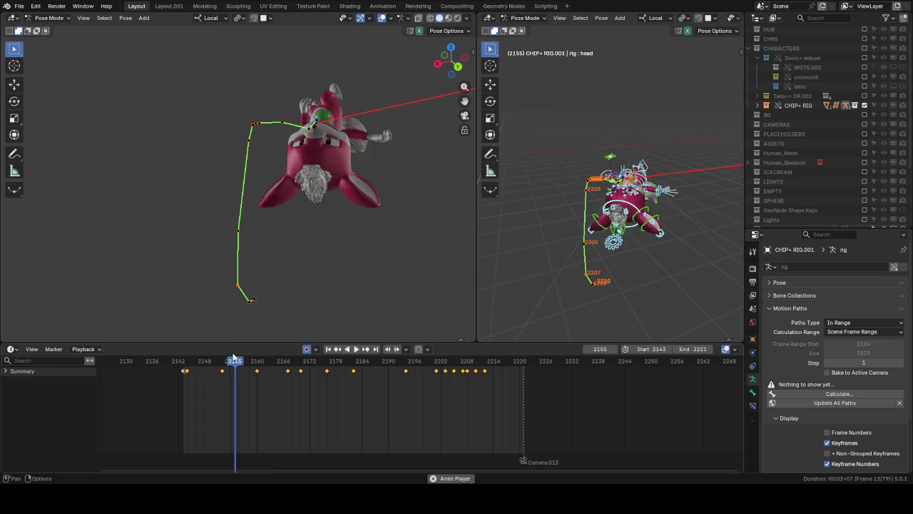
{"action": "key", "text": "space"}
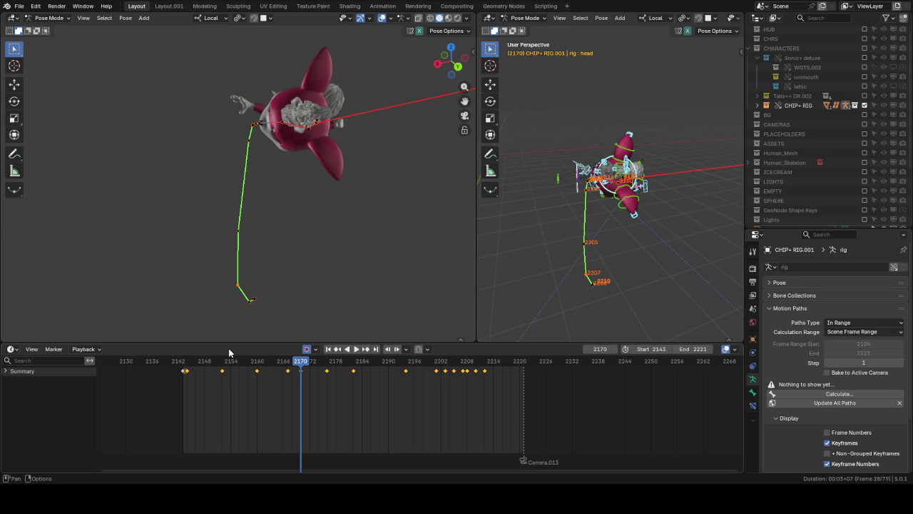
{"action": "left_click", "coordinate": [189, 364]}
{"action": "key", "text": "space"}
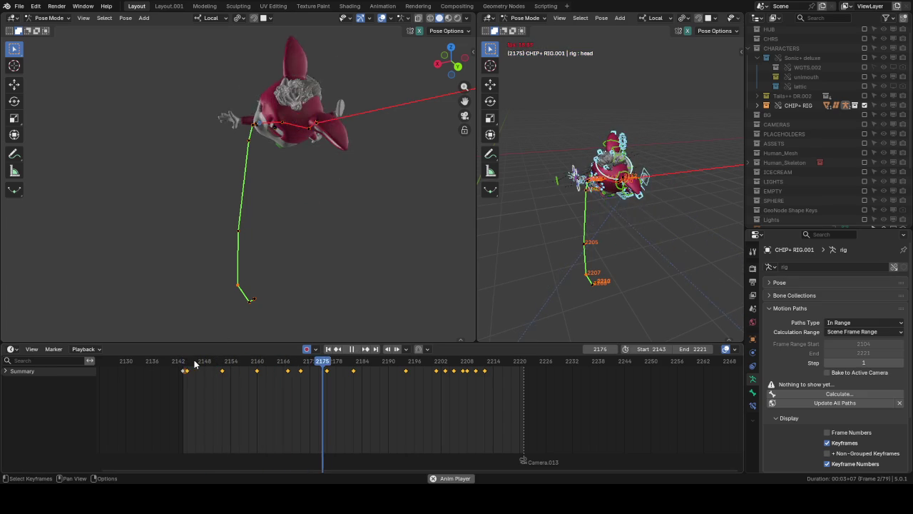
{"action": "left_click", "coordinate": [193, 364]}
{"action": "key", "text": "space"}
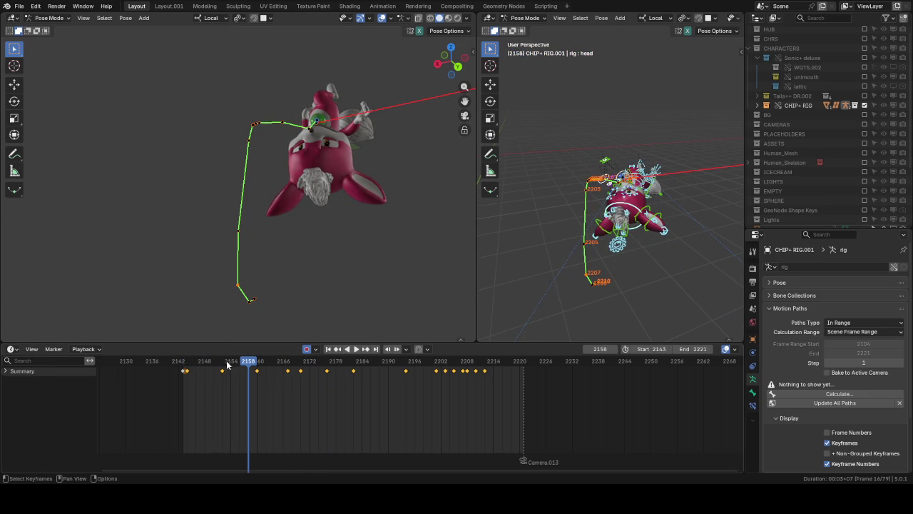
{"action": "key", "text": "Right"}
{"action": "key", "text": "Right"}
{"action": "key", "text": "Right"}
{"action": "key", "text": "Right"}
{"action": "key", "text": "Right"}
{"action": "key", "text": "Right"}
Step: Shift a box-selected group of mid-timeline keys five frames later
{"action": "mouse_move", "coordinate": [383, 380]}
{"action": "left_mouse_down"}
{"action": "mouse_move", "coordinate": [274, 371]}
{"action": "mouse_move", "coordinate": [299, 372]}
{"action": "left_mouse_up"}
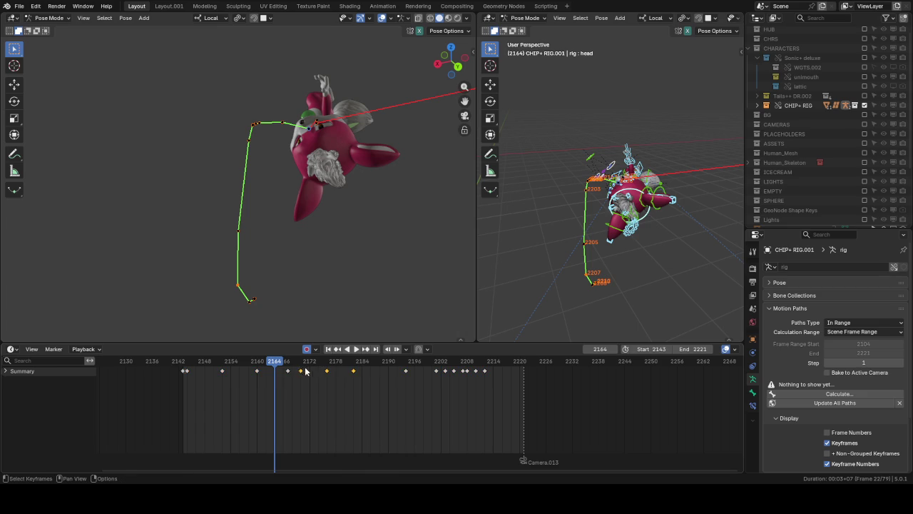
{"action": "key", "text": "g"}
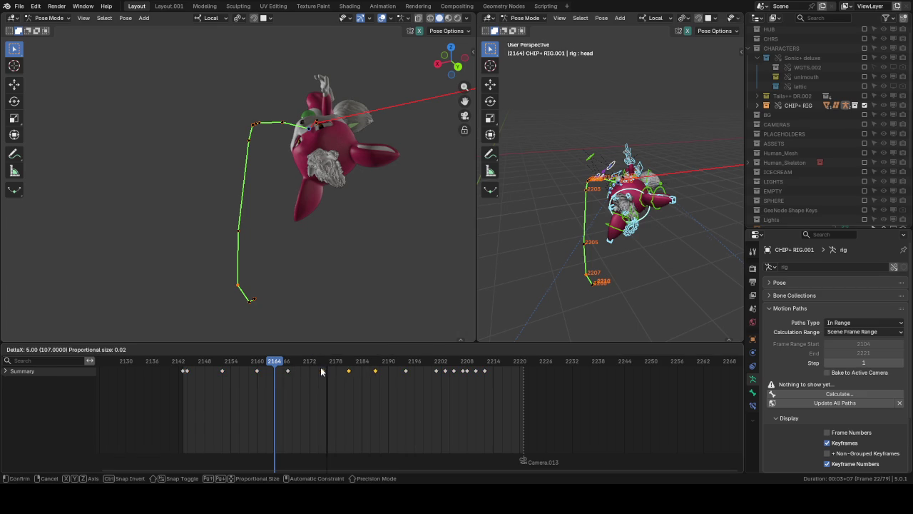
{"action": "left_click", "coordinate": [321, 371]}
{"action": "key", "text": "space"}
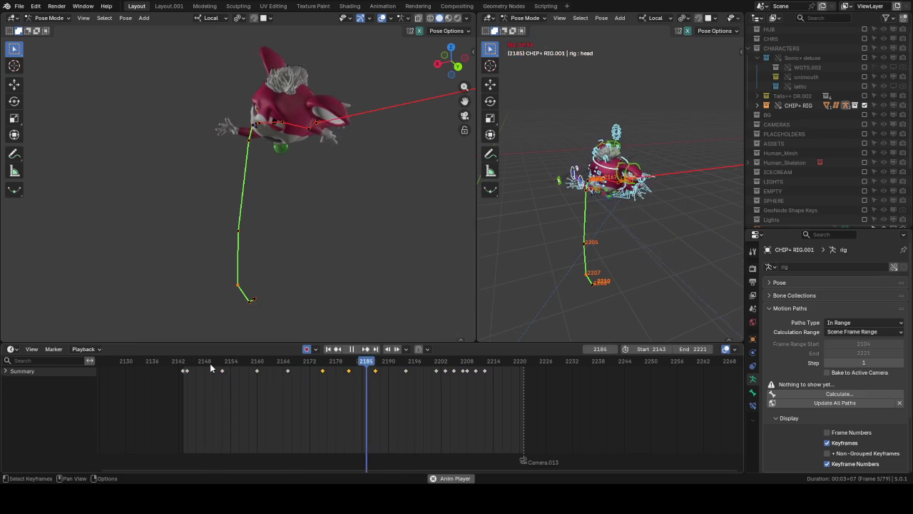
Step: Replay the motion from frame 2144, then hide the left viewport's overlays
{"action": "left_click", "coordinate": [185, 363]}
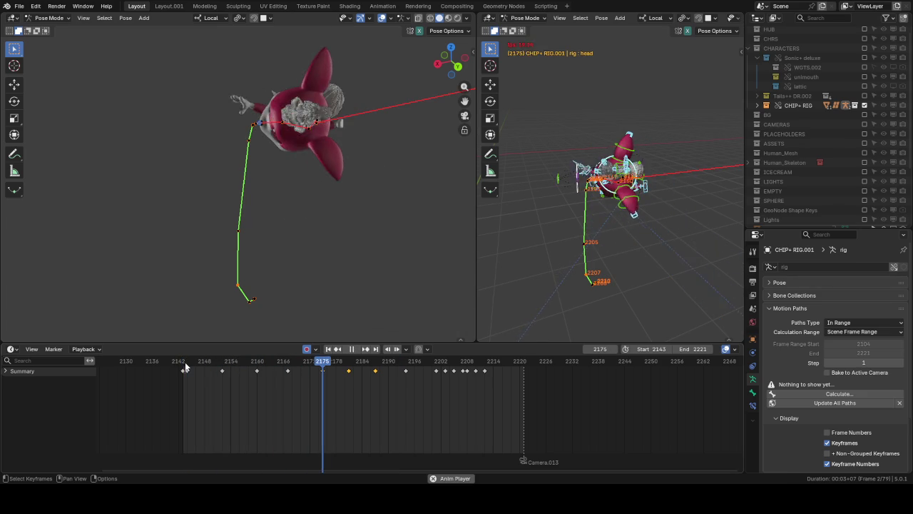
{"action": "left_click", "coordinate": [185, 363]}
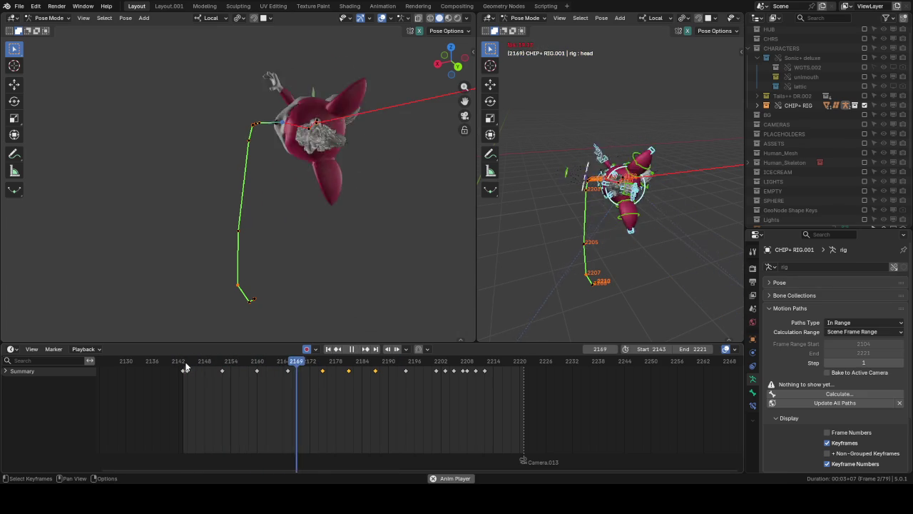
{"action": "left_click", "coordinate": [186, 364]}
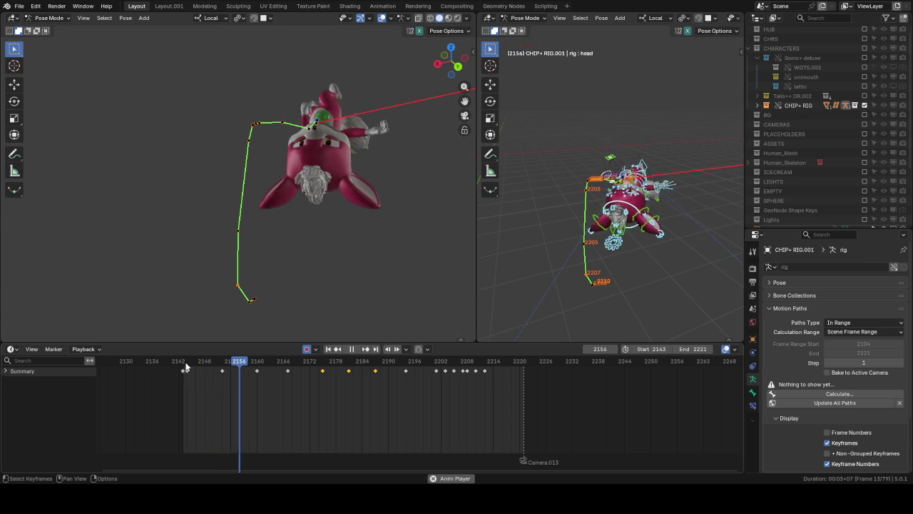
{"action": "left_click", "coordinate": [186, 364]}
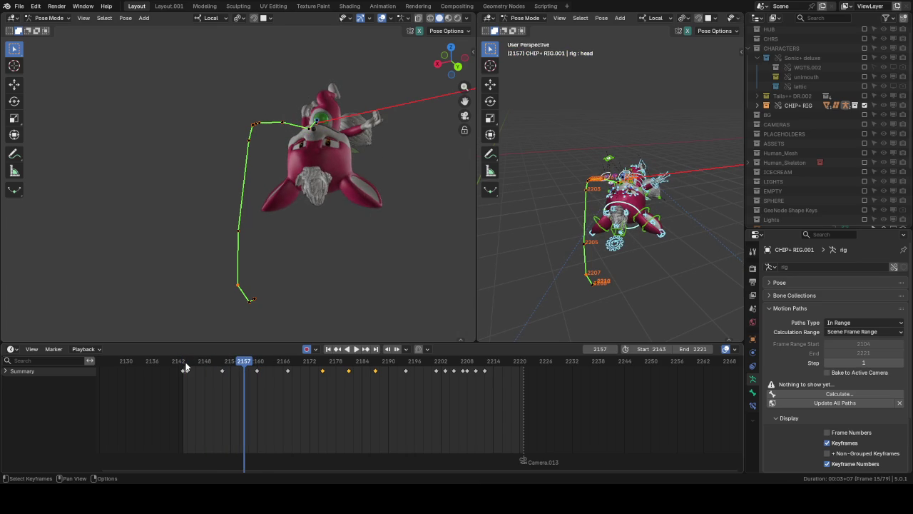
{"action": "key", "text": "space"}
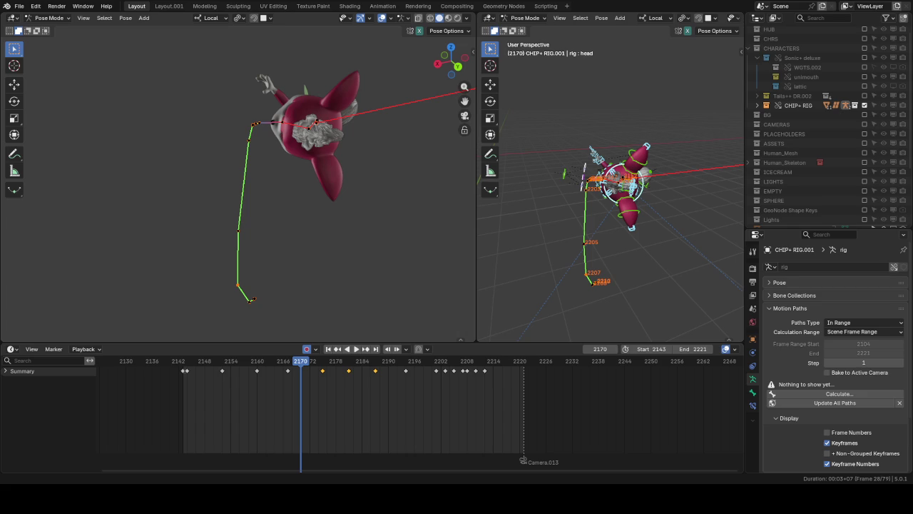
{"action": "key", "text": "space"}
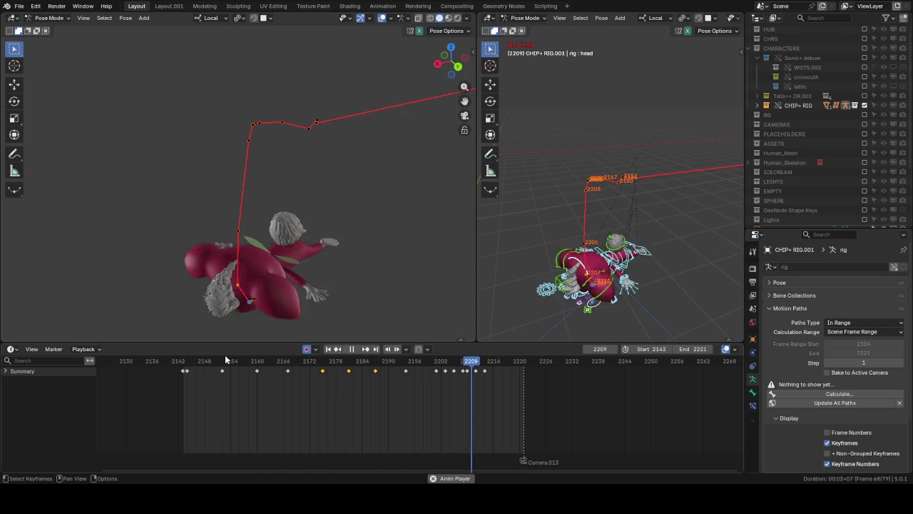
{"action": "left_click", "coordinate": [382, 18]}
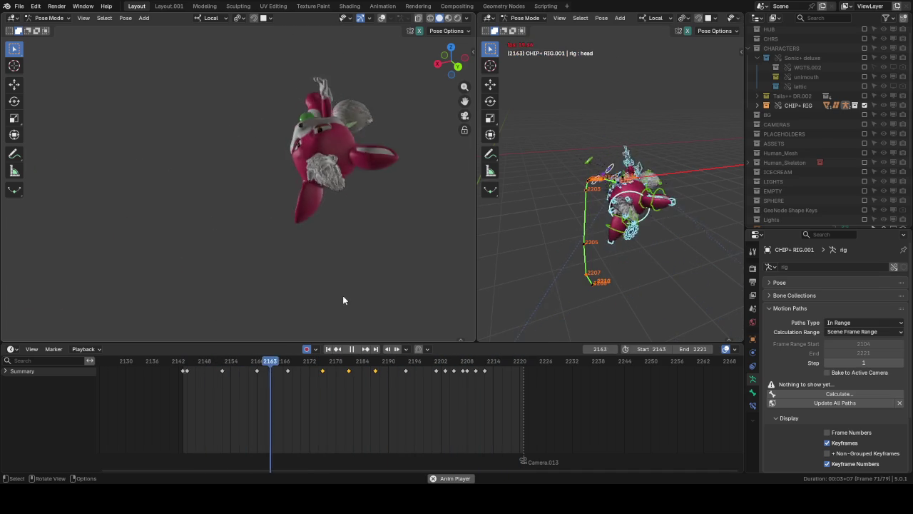
{"action": "left_click", "coordinate": [299, 362]}
{"action": "scroll", "coordinate": [630, 92], "scroll_direction": "up", "scroll_amount": 5}
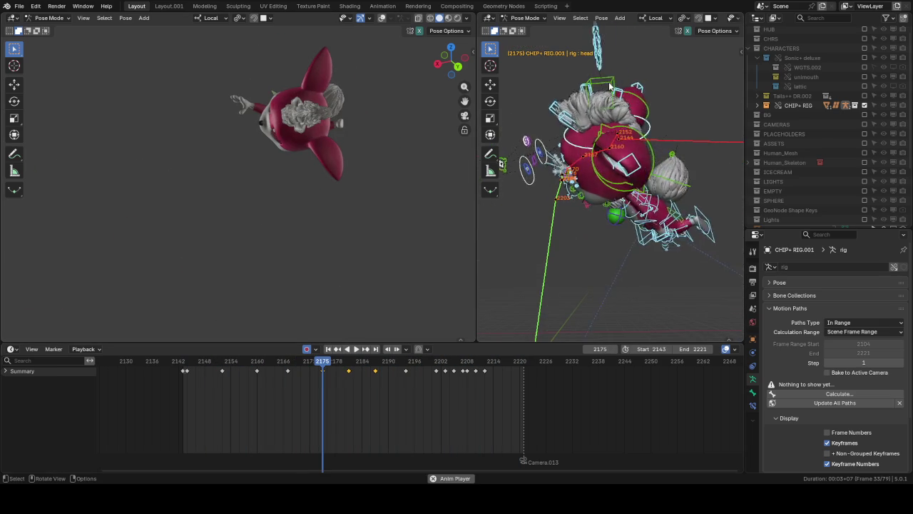
{"action": "key", "text": "space"}
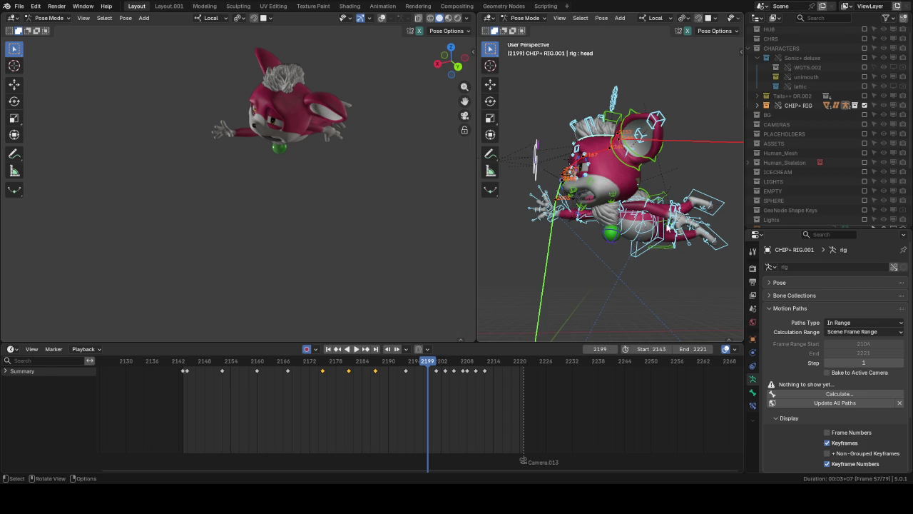
{"action": "left_click", "coordinate": [664, 234]}
{"action": "middle_click_drag", "start_coordinate": [664, 234], "coordinate": [677, 168]}
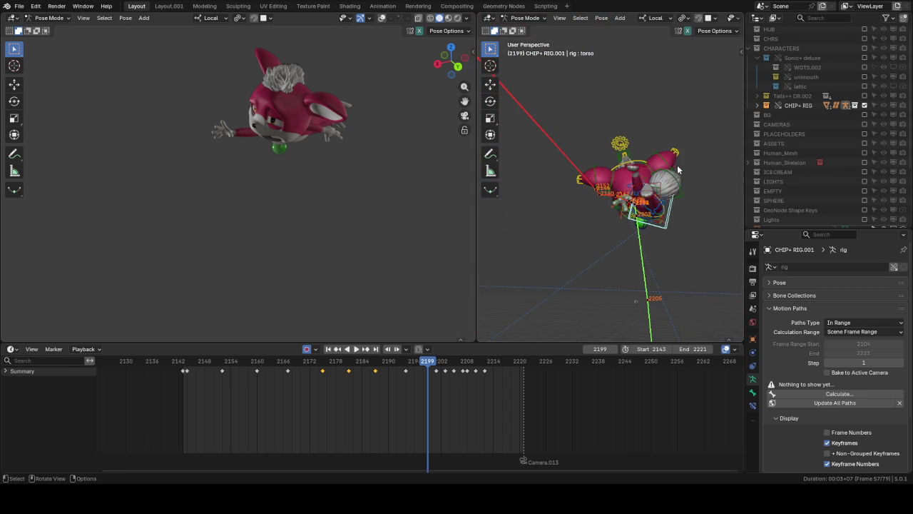
{"action": "left_click_drag", "start_coordinate": [366, 359], "coordinate": [255, 364]}
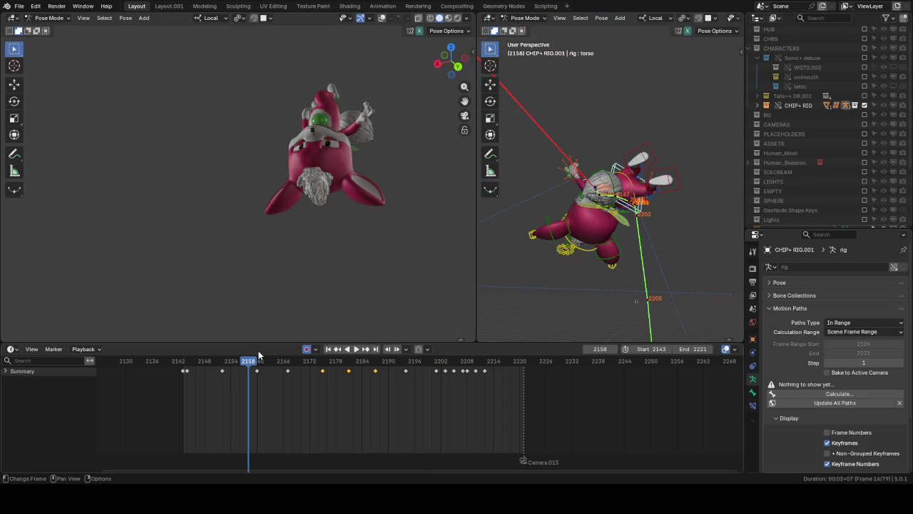
{"action": "key", "text": "space"}
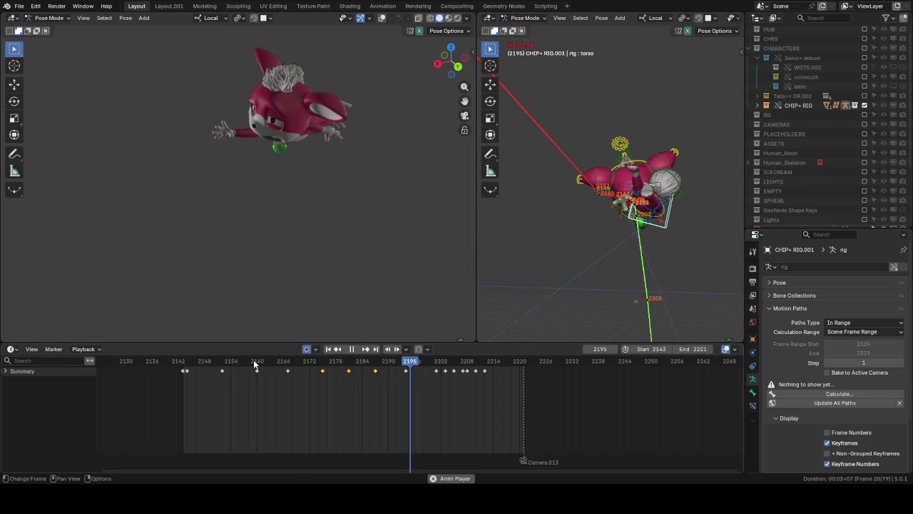
{"action": "left_click_drag", "start_coordinate": [281, 387], "coordinate": [263, 387]}
{"action": "key", "text": "space"}
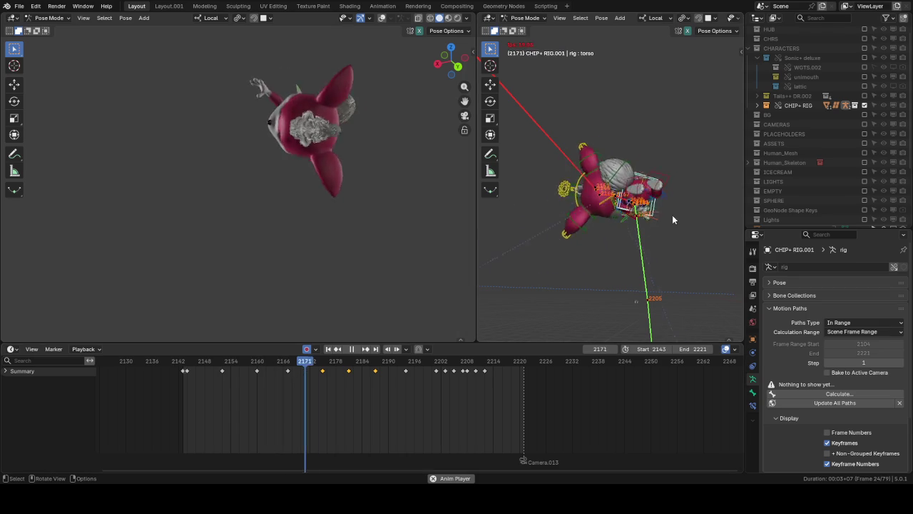
{"action": "middle_click_drag", "start_coordinate": [660, 214], "coordinate": [637, 243]}
{"action": "left_click", "coordinate": [198, 358]}
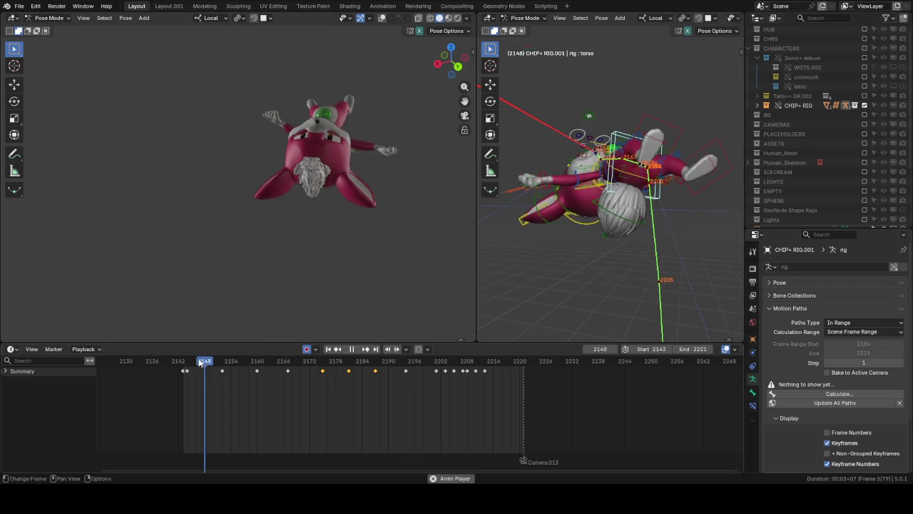
{"action": "key", "text": "space"}
{"action": "left_click", "coordinate": [184, 360]}
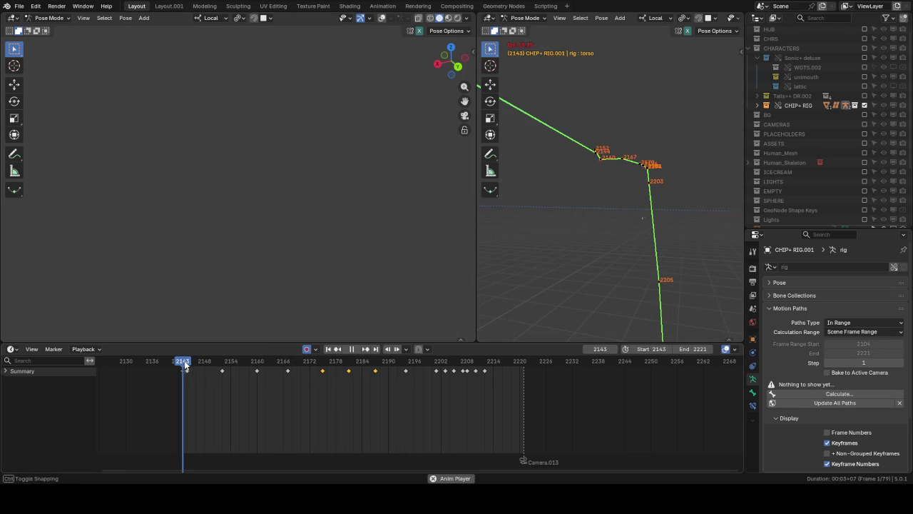
{"action": "left_click", "coordinate": [185, 361]}
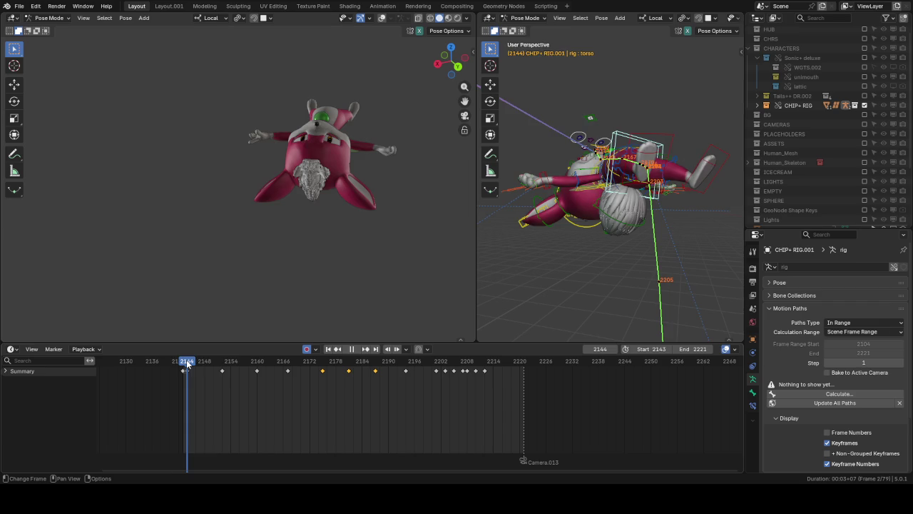
{"action": "left_click", "coordinate": [186, 362]}
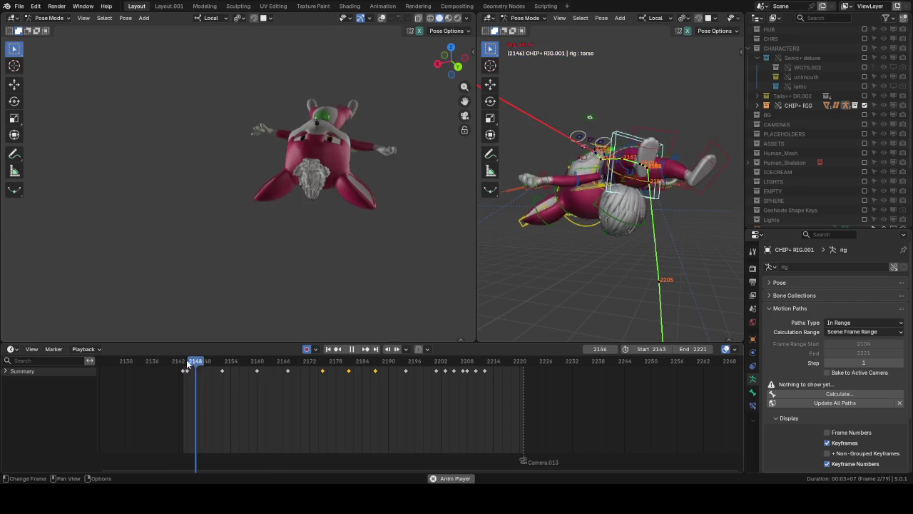
{"action": "left_click", "coordinate": [186, 362]}
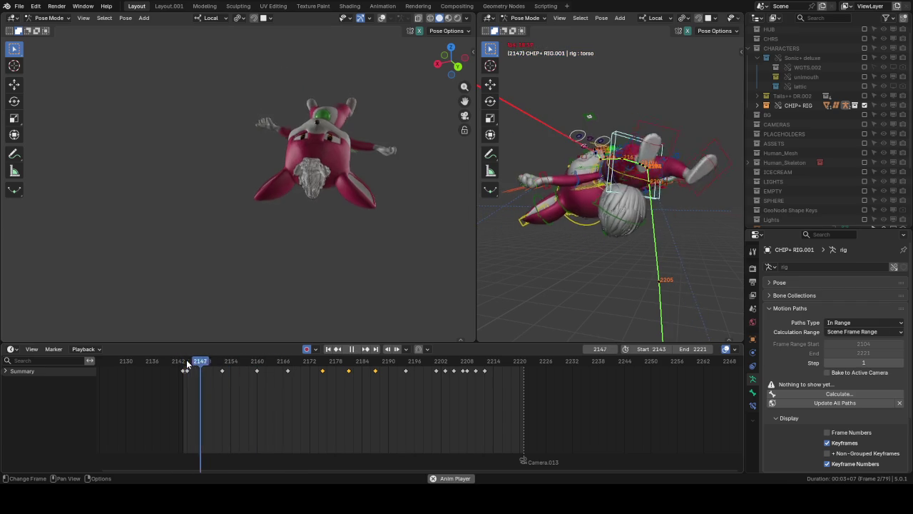
{"action": "left_click", "coordinate": [187, 362]}
{"action": "left_click", "coordinate": [186, 362]}
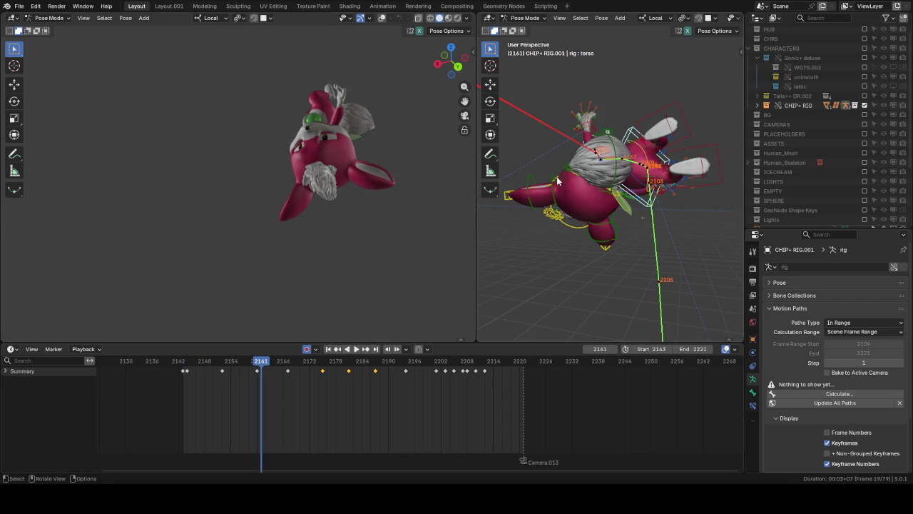
{"action": "key", "text": "space"}
Step: Select foot_ik.L and calculate its motion path for frames 2143–2222
{"action": "mouse_move", "coordinate": [610, 186]}
{"action": "middle_mouse_down"}
{"action": "mouse_move", "coordinate": [584, 184]}
{"action": "mouse_move", "coordinate": [582, 154]}
{"action": "middle_mouse_up"}
{"action": "left_click", "coordinate": [581, 151]}
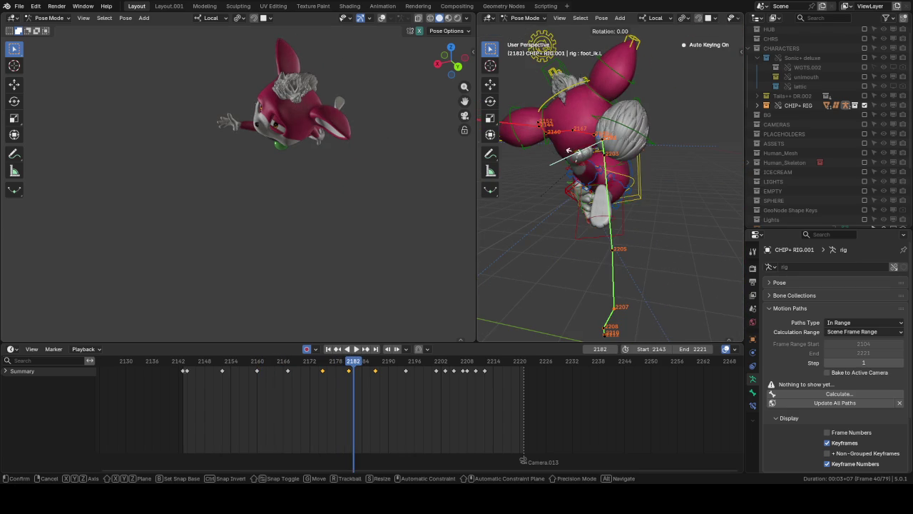
{"action": "key", "text": "space"}
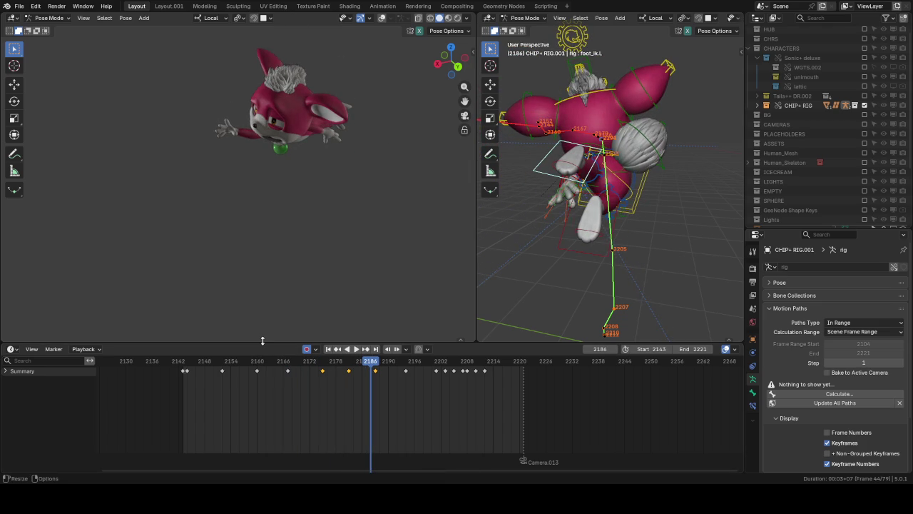
{"action": "left_click", "coordinate": [793, 396]}
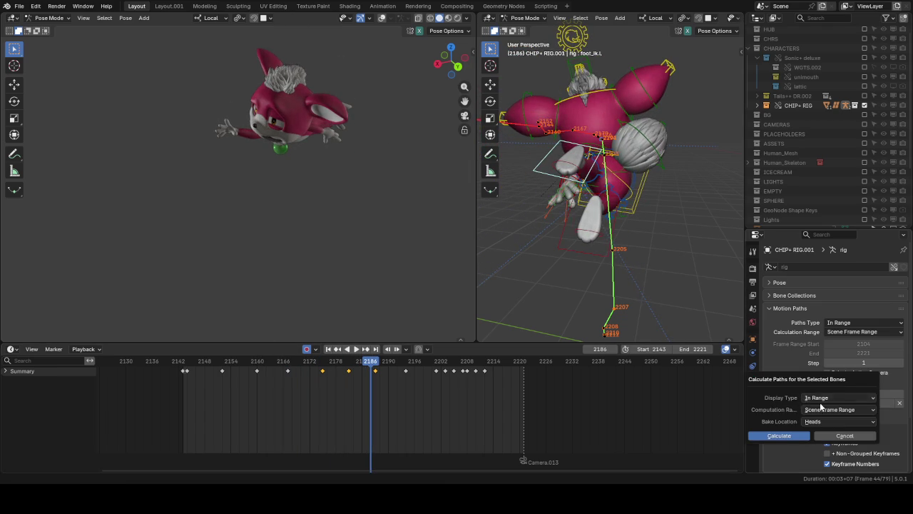
{"action": "left_click", "coordinate": [844, 436]}
{"action": "left_click", "coordinate": [885, 394]}
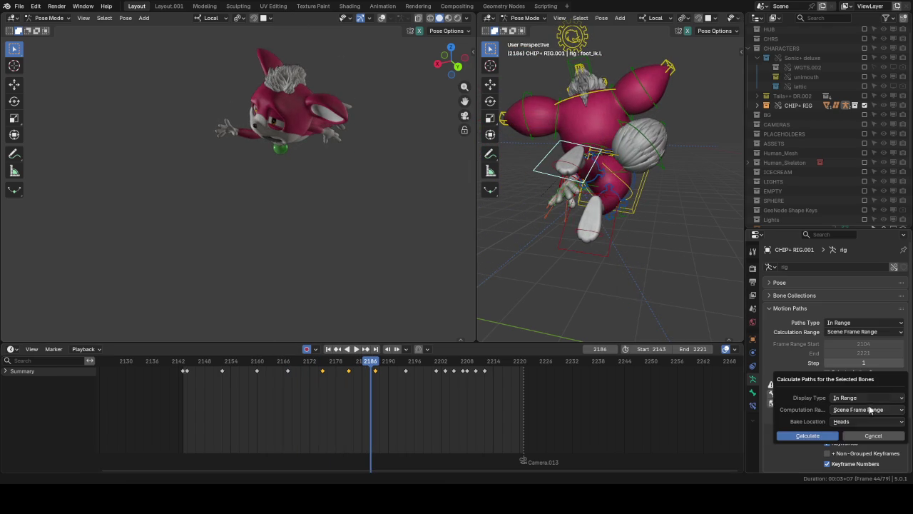
{"action": "key", "text": "Return"}
{"action": "mouse_move", "coordinate": [570, 214]}
{"action": "middle_mouse_down"}
{"action": "mouse_move", "coordinate": [559, 201]}
{"action": "mouse_move", "coordinate": [505, 192]}
{"action": "middle_mouse_up"}
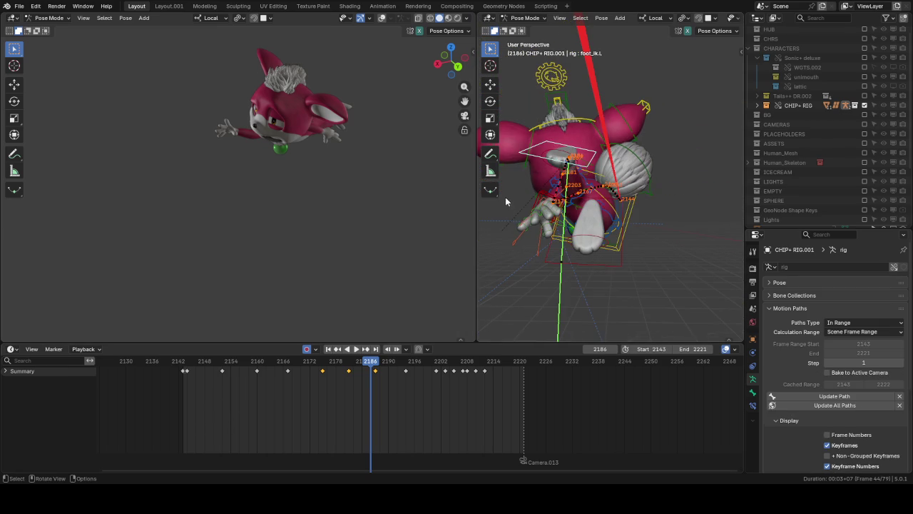
Step: Scrub back to around frame 2150 and replay, orbiting to watch the foot path
{"action": "left_click_drag", "start_coordinate": [344, 368], "coordinate": [213, 369]}
{"action": "key", "text": "space"}
{"action": "middle_click_drag", "start_coordinate": [574, 198], "coordinate": [561, 202]}
{"action": "key", "text": "space"}
{"action": "left_click_drag", "start_coordinate": [241, 363], "coordinate": [190, 363]}
{"action": "mouse_move", "coordinate": [549, 179]}
{"action": "middle_mouse_down"}
{"action": "mouse_move", "coordinate": [571, 164]}
{"action": "mouse_move", "coordinate": [621, 203]}
{"action": "middle_mouse_up"}
{"action": "key", "text": "space"}
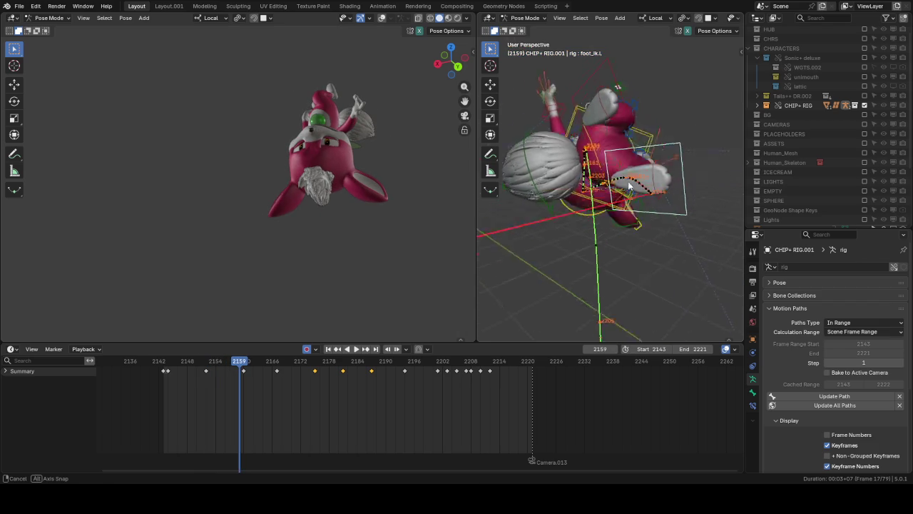
{"action": "left_click_drag", "start_coordinate": [243, 363], "coordinate": [163, 365]}
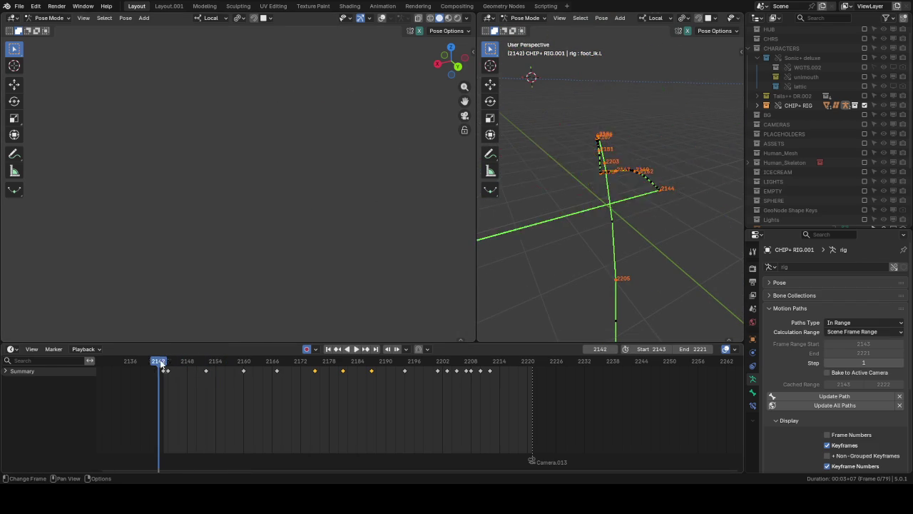
Step: Replay the opening frames from 2143, stop at frame 2145, and select hand_ik.L
{"action": "left_click", "coordinate": [160, 361]}
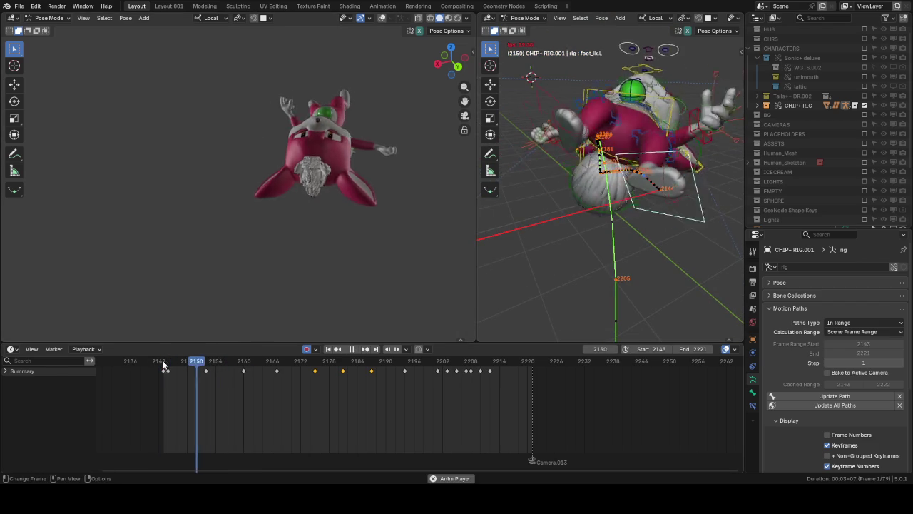
{"action": "left_click", "coordinate": [162, 362]}
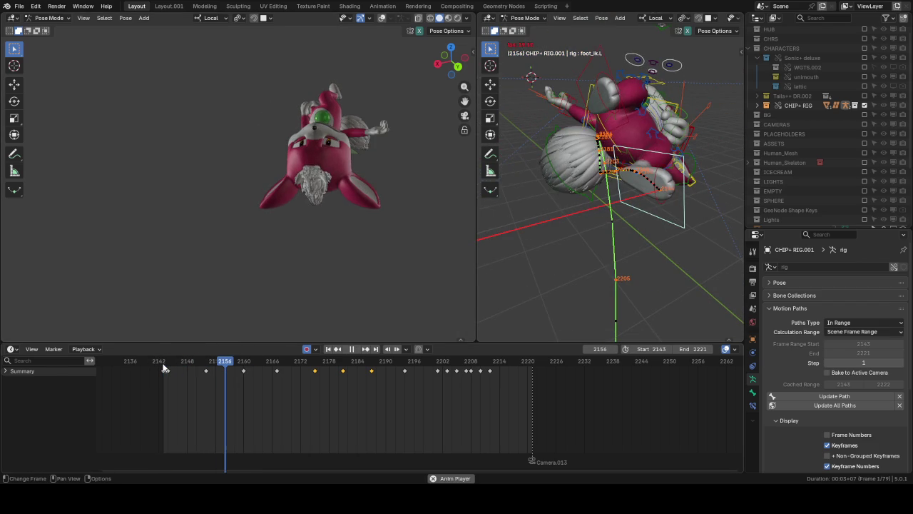
{"action": "left_click", "coordinate": [163, 363]}
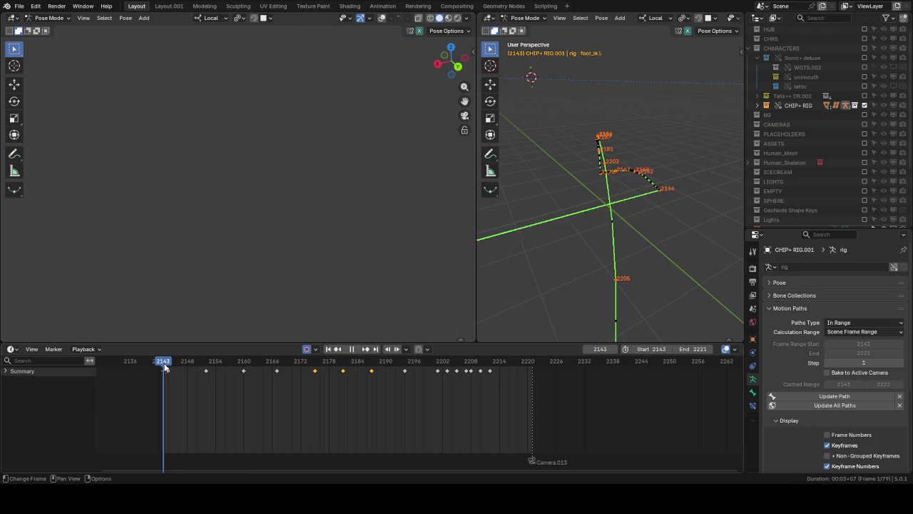
{"action": "left_click", "coordinate": [164, 367]}
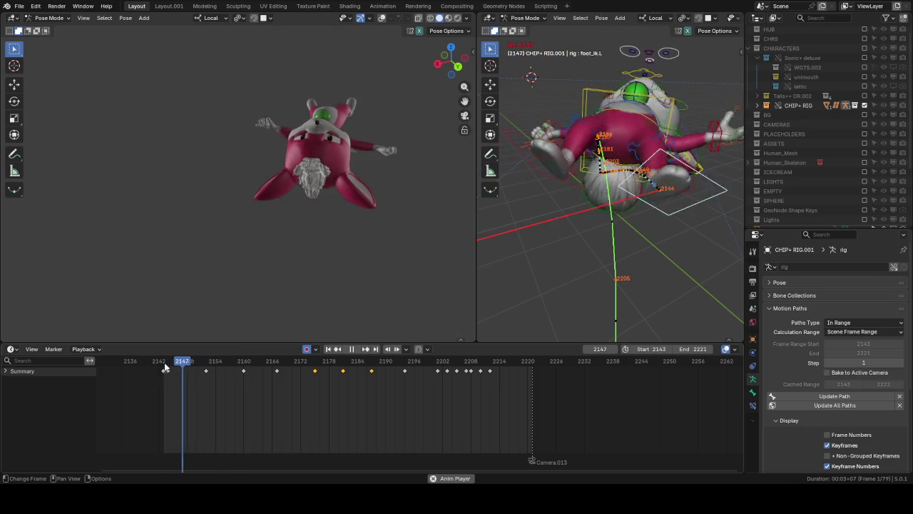
{"action": "left_click", "coordinate": [164, 367]}
{"action": "left_click", "coordinate": [169, 362]}
{"action": "left_click_drag", "start_coordinate": [170, 363], "coordinate": [172, 364]}
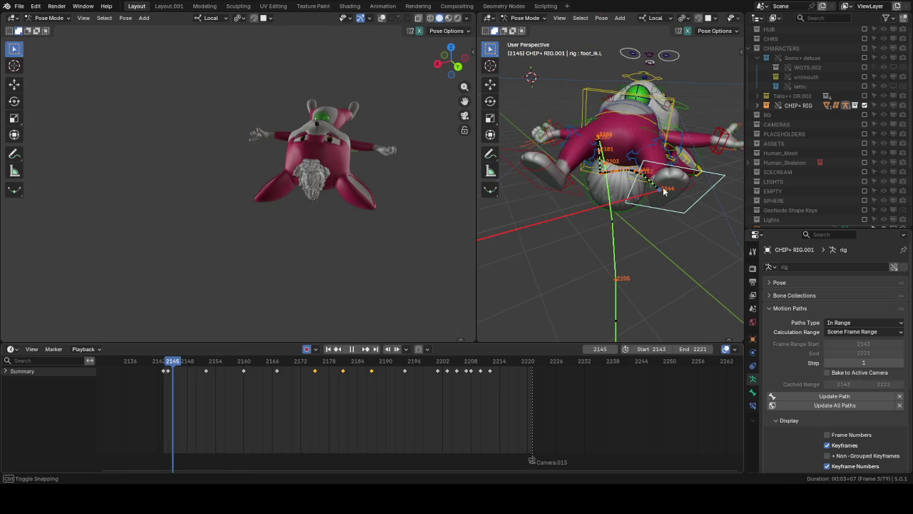
{"action": "left_click", "coordinate": [680, 149]}
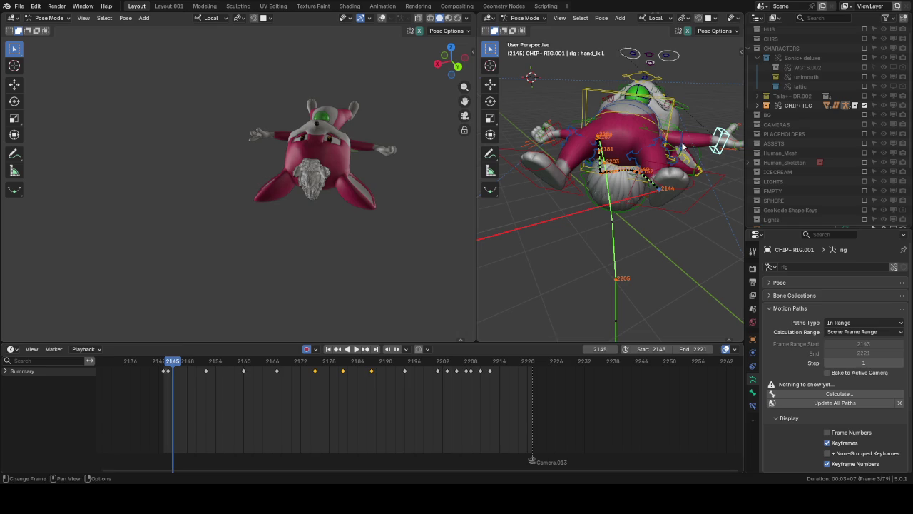
Step: Nudge the selected hand_ik.L keys by one frame, replaying from frame 2143 after each move
{"action": "key", "text": "g"}
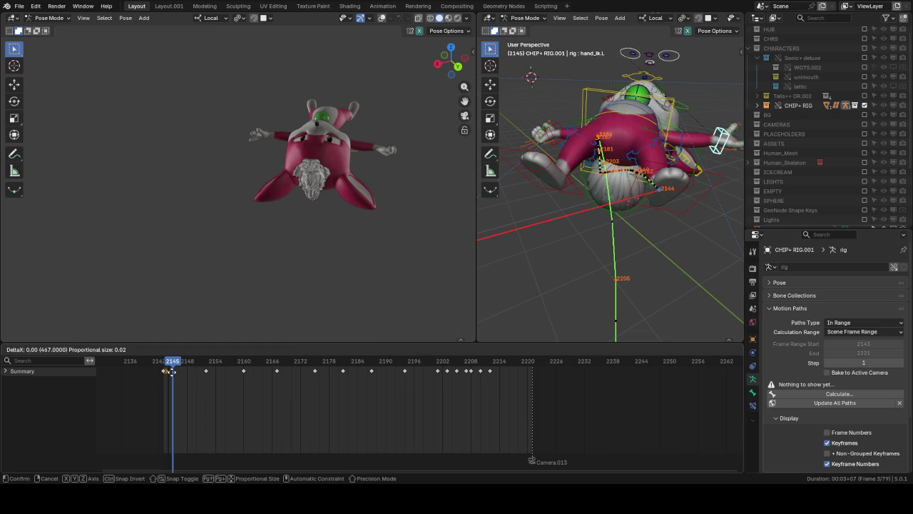
{"action": "left_click", "coordinate": [168, 367]}
{"action": "key", "text": "space"}
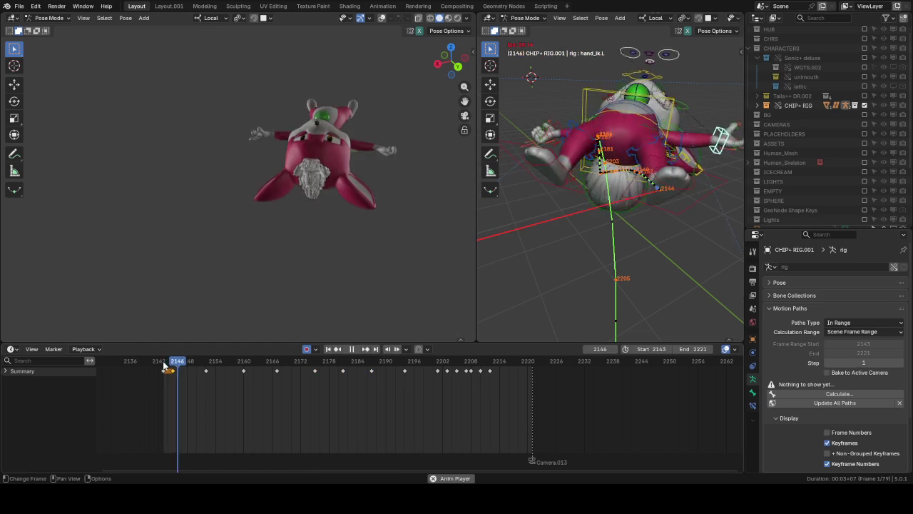
{"action": "left_click_drag", "start_coordinate": [164, 362], "coordinate": [180, 366]}
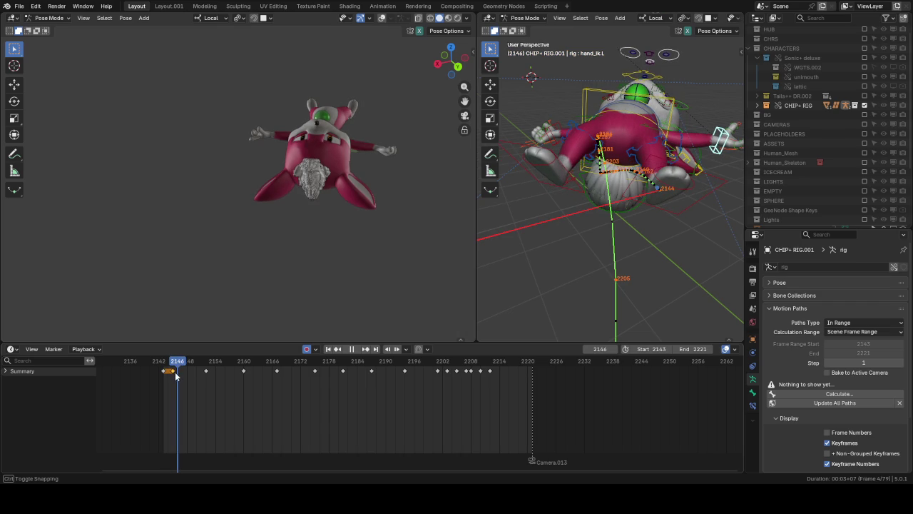
{"action": "key", "text": "g"}
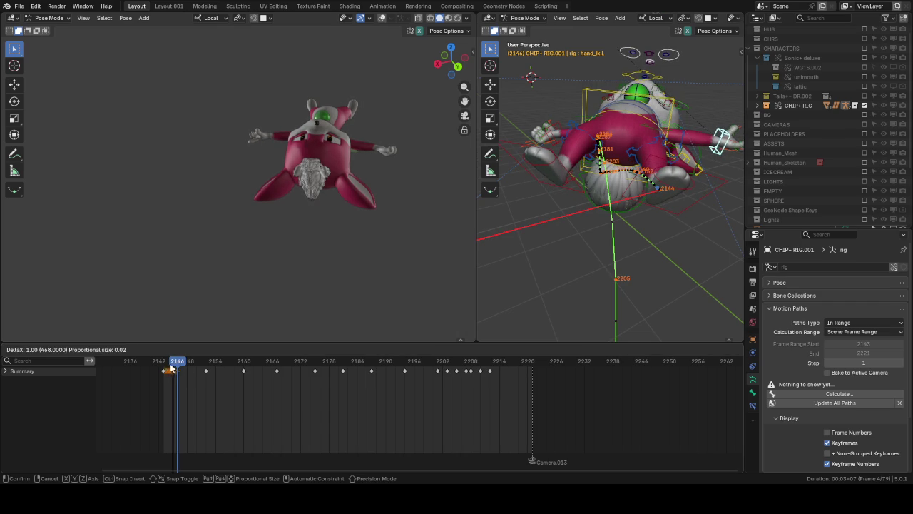
{"action": "left_click", "coordinate": [173, 369]}
{"action": "left_click", "coordinate": [164, 365]}
{"action": "key", "text": "space"}
{"action": "left_click", "coordinate": [165, 365]}
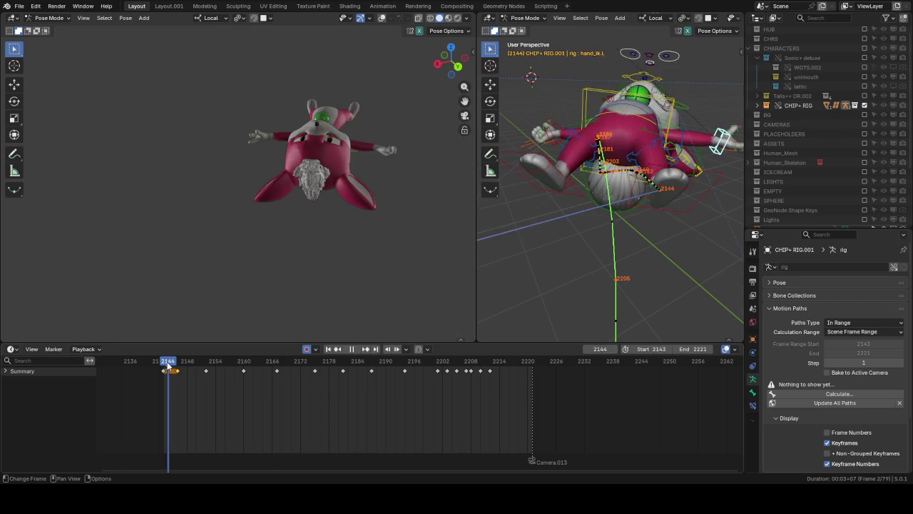
Step: Shift the selected hand_ik.L keys so the opening pair sits at frames 2143 and 2144
{"action": "key", "text": "space"}
{"action": "key", "text": "g"}
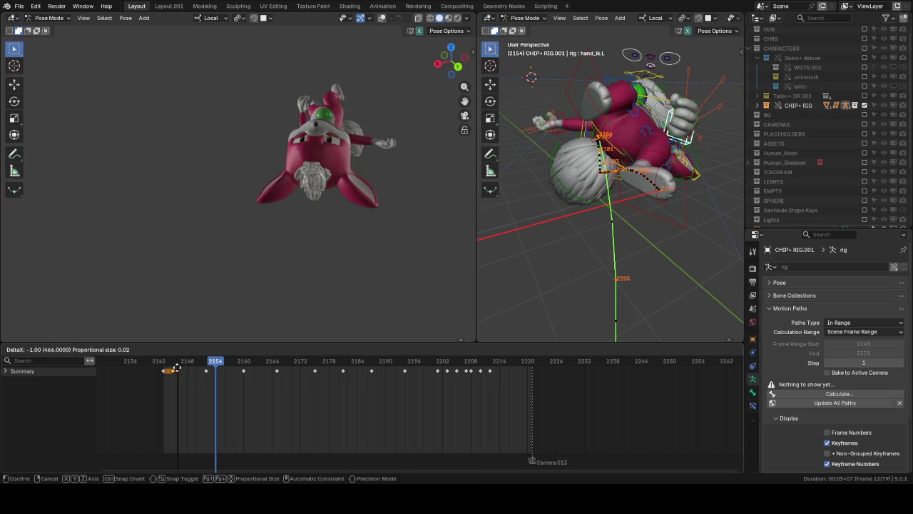
{"action": "left_click", "coordinate": [165, 366]}
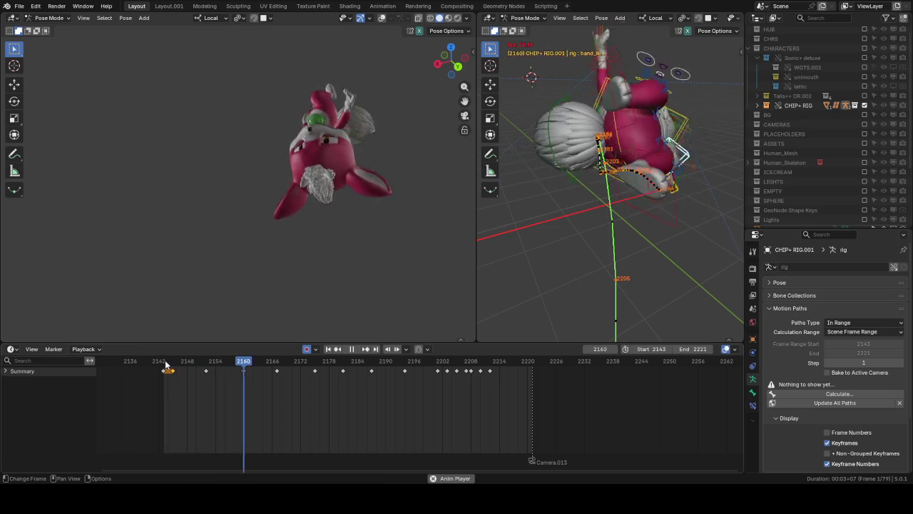
{"action": "key", "text": "g"}
{"action": "left_click", "coordinate": [173, 369]}
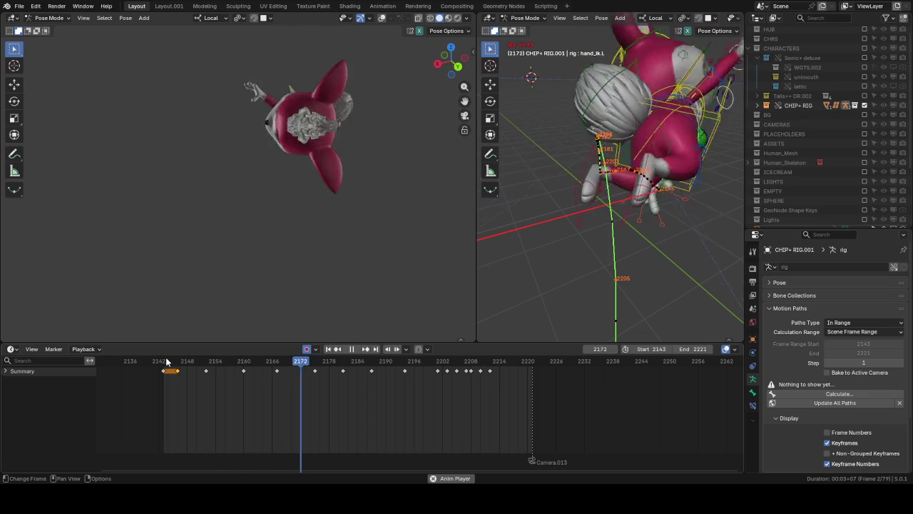
Step: Replay the shot from frame 2143 to review the hand motion
{"action": "key", "text": "space"}
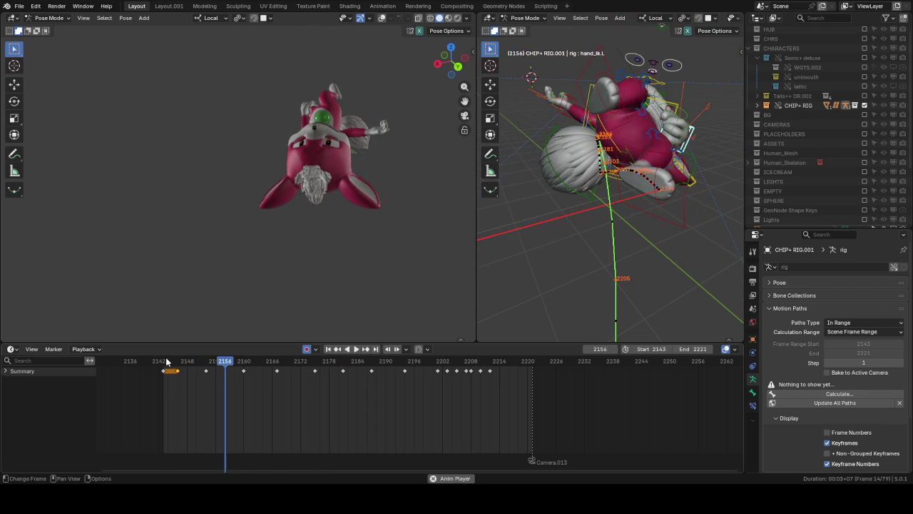
{"action": "key", "text": "space"}
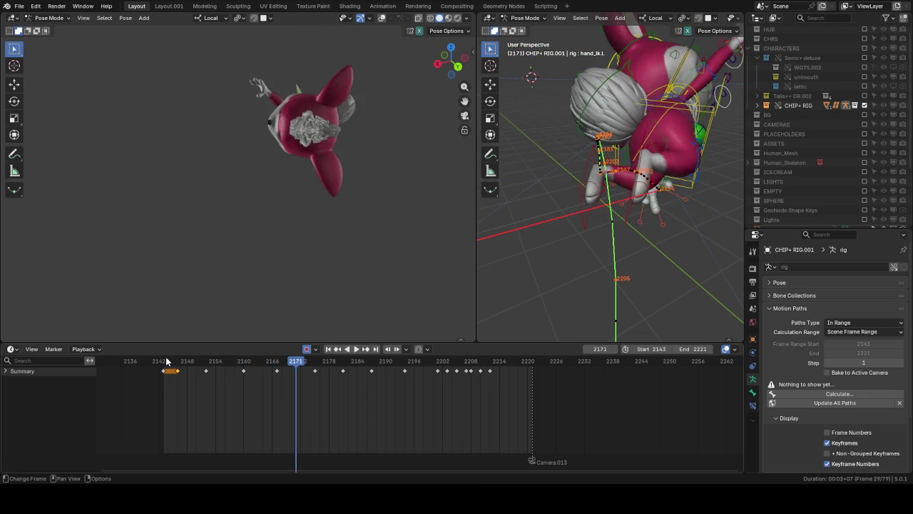
{"action": "left_click", "coordinate": [167, 362]}
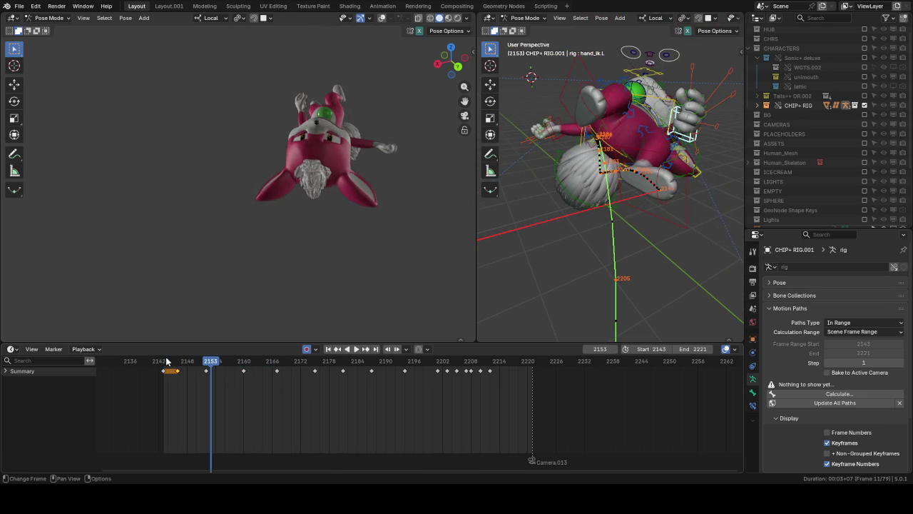
{"action": "key", "text": "space"}
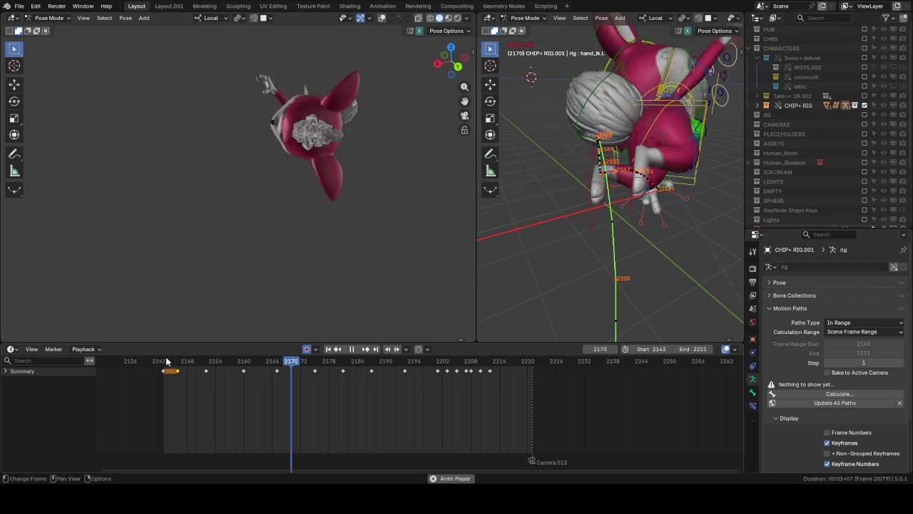
{"action": "left_click", "coordinate": [166, 362]}
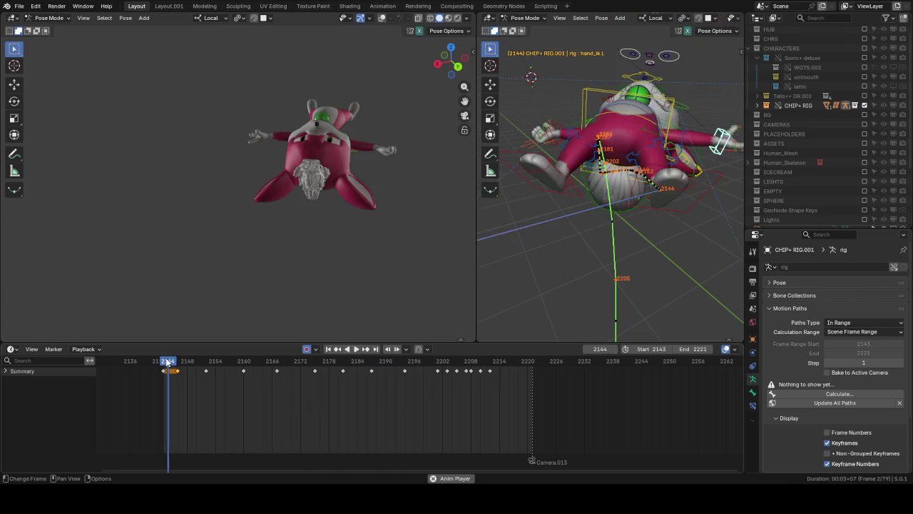
{"action": "left_click", "coordinate": [166, 362]}
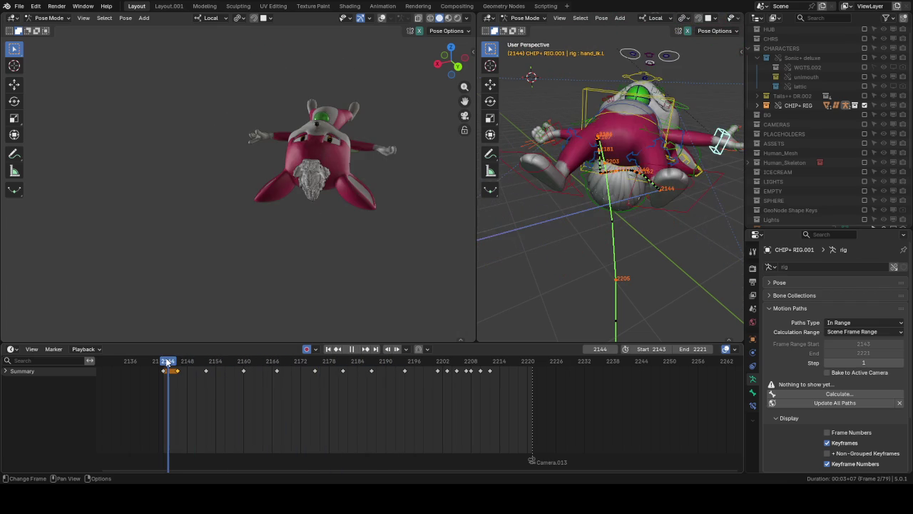
{"action": "key", "text": "space"}
{"action": "key", "text": "space"}
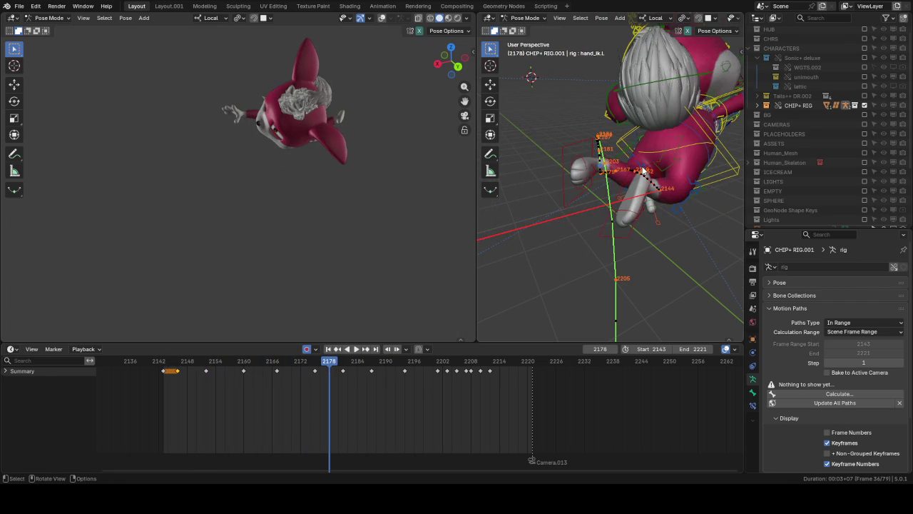
{"action": "mouse_move", "coordinate": [690, 189]}
{"action": "middle_mouse_down"}
{"action": "mouse_move", "coordinate": [701, 135]}
{"action": "mouse_move", "coordinate": [555, 203]}
{"action": "middle_mouse_up"}
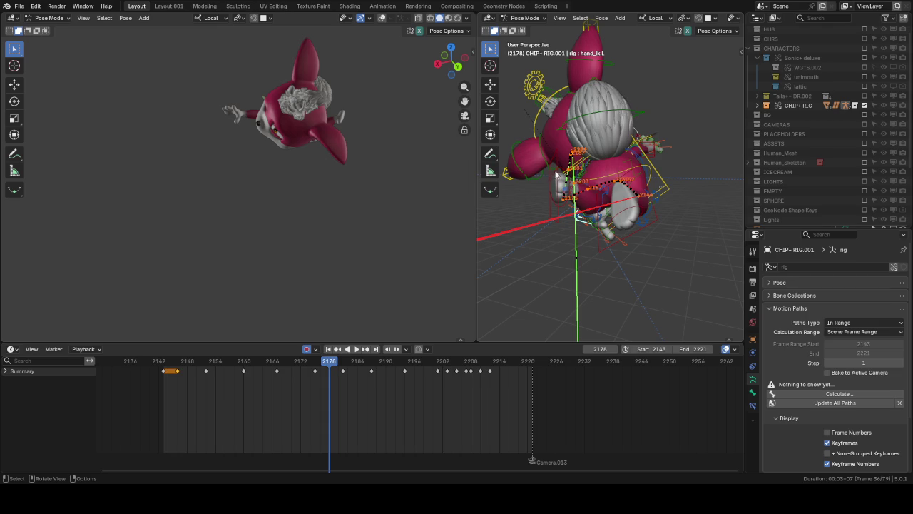
Step: Select foot_ik.L and nudge it slightly at frame 2175 with auto keying on
{"action": "left_click", "coordinate": [554, 187]}
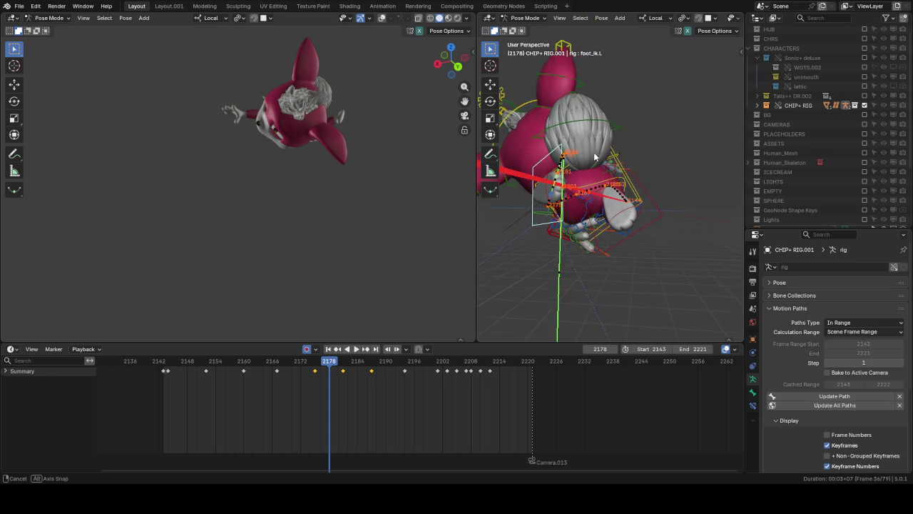
{"action": "key", "text": "space"}
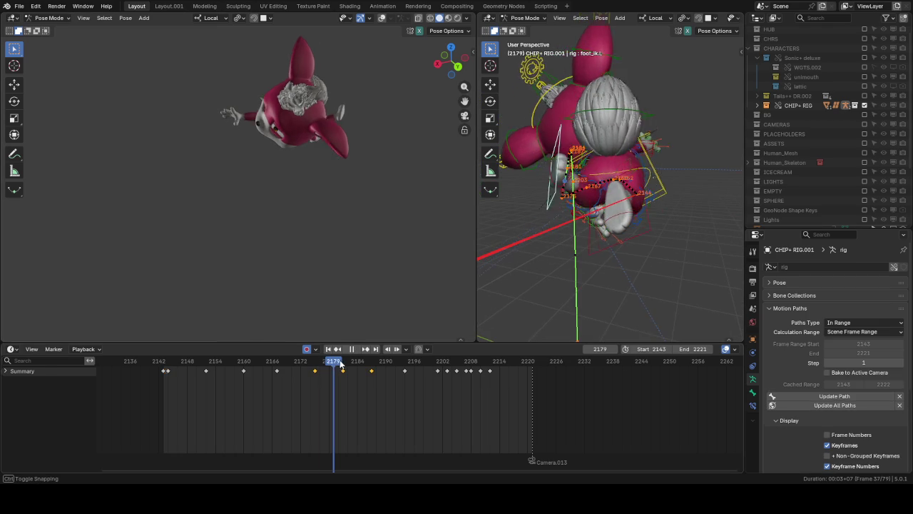
{"action": "mouse_move", "coordinate": [323, 364]}
{"action": "left_mouse_down"}
{"action": "mouse_move", "coordinate": [359, 362]}
{"action": "mouse_move", "coordinate": [271, 359]}
{"action": "mouse_move", "coordinate": [233, 347]}
{"action": "mouse_move", "coordinate": [309, 353]}
{"action": "left_mouse_up"}
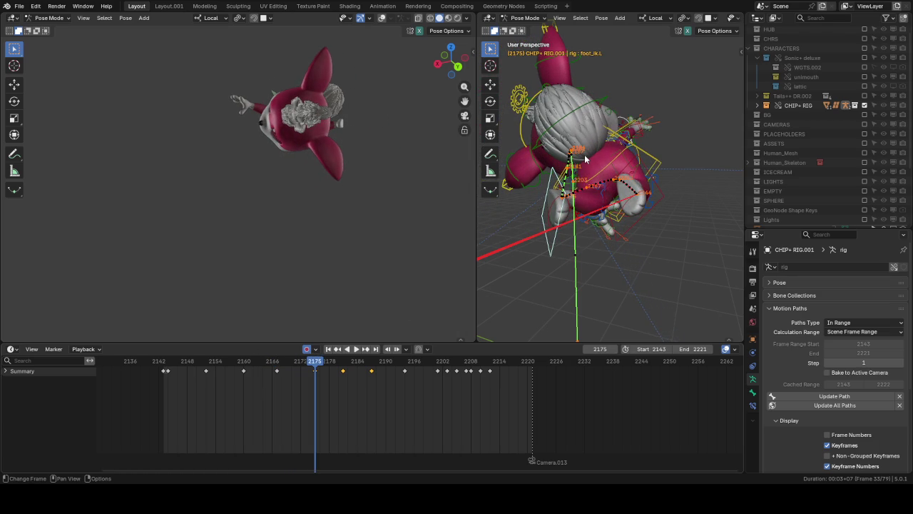
{"action": "middle_click_drag", "start_coordinate": [584, 155], "coordinate": [592, 146]}
{"action": "key", "text": "g"}
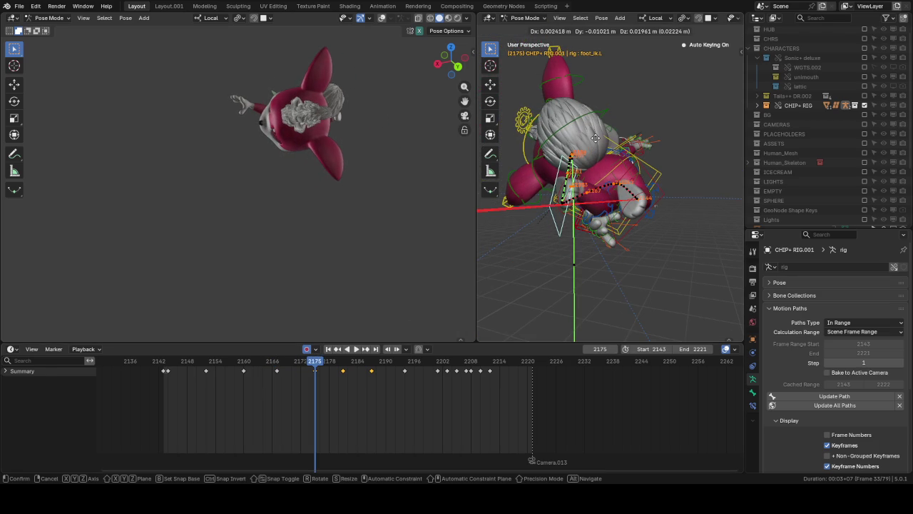
{"action": "left_click", "coordinate": [596, 142]}
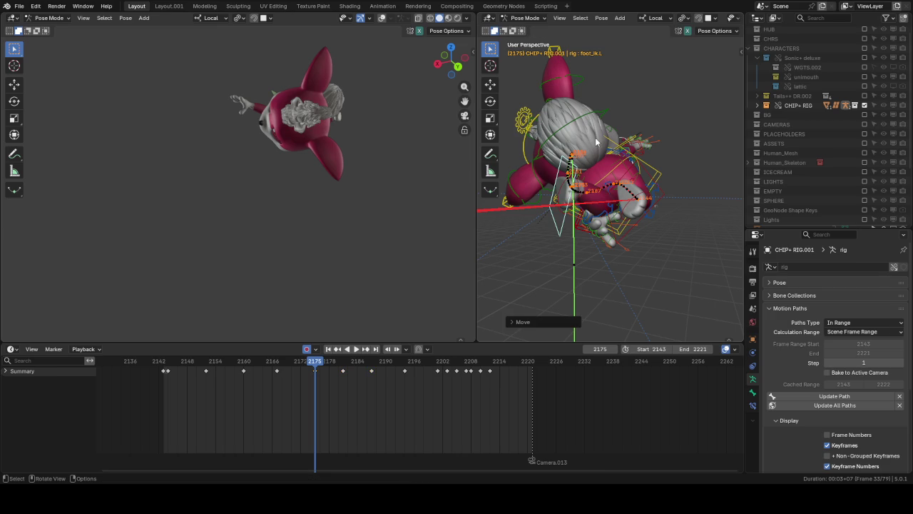
Step: Play back from around frame 2160 to review the foot change, stopping near frame 2174
{"action": "middle_click_drag", "start_coordinate": [594, 155], "coordinate": [592, 160]}
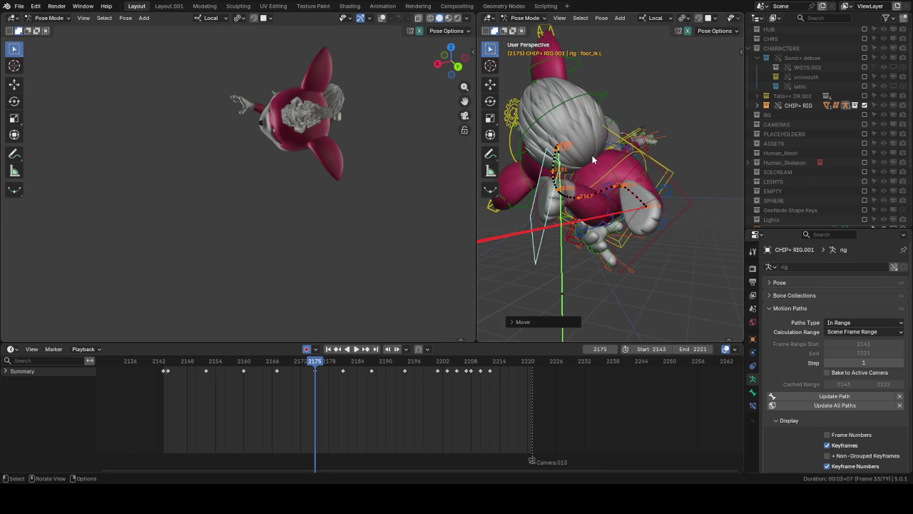
{"action": "left_click", "coordinate": [297, 361]}
{"action": "key", "text": "space"}
{"action": "left_click", "coordinate": [255, 363]}
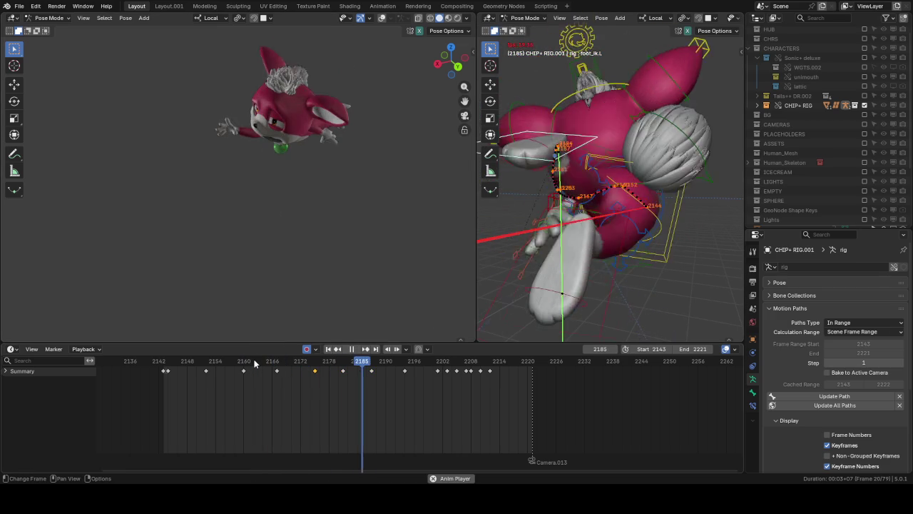
{"action": "left_click", "coordinate": [255, 363]}
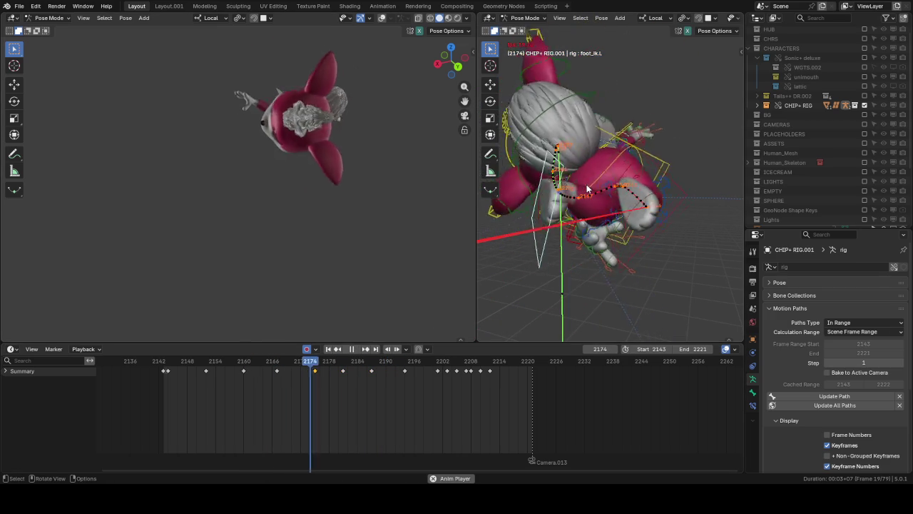
{"action": "key", "text": "space"}
{"action": "key", "text": "space"}
{"action": "left_click_drag", "start_coordinate": [341, 364], "coordinate": [317, 364]}
Step: Add a foot_ik.L breakdown key at frame 2175 and shift the foot along its path
{"action": "key", "text": "shift+e"}
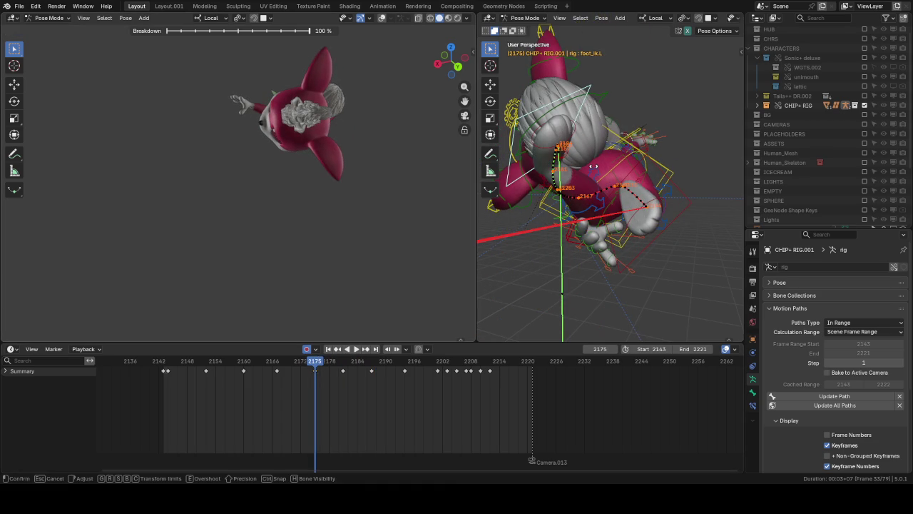
{"action": "left_click", "coordinate": [625, 188]}
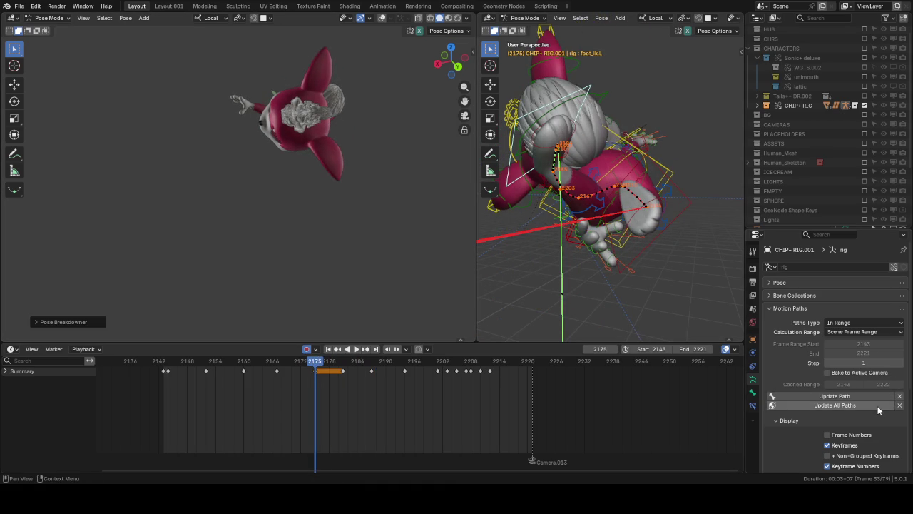
{"action": "middle_click_drag", "start_coordinate": [604, 138], "coordinate": [577, 137]}
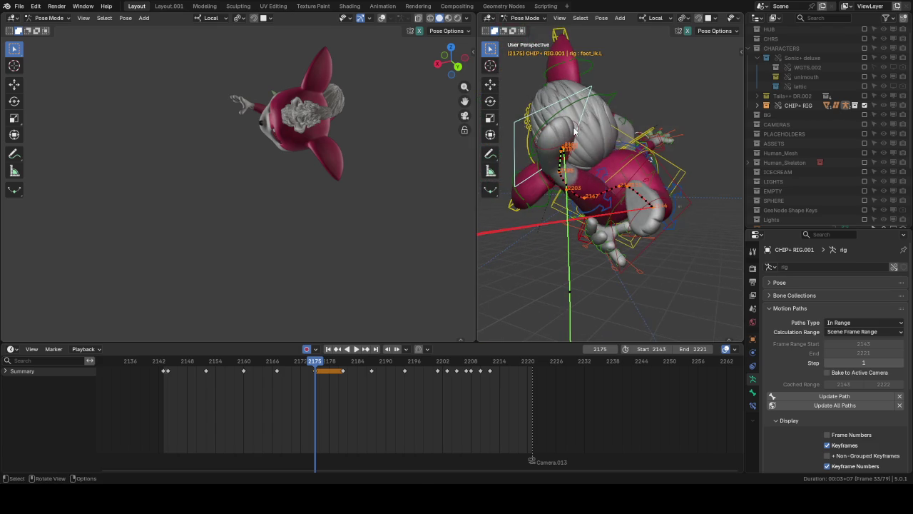
{"action": "key", "text": "g"}
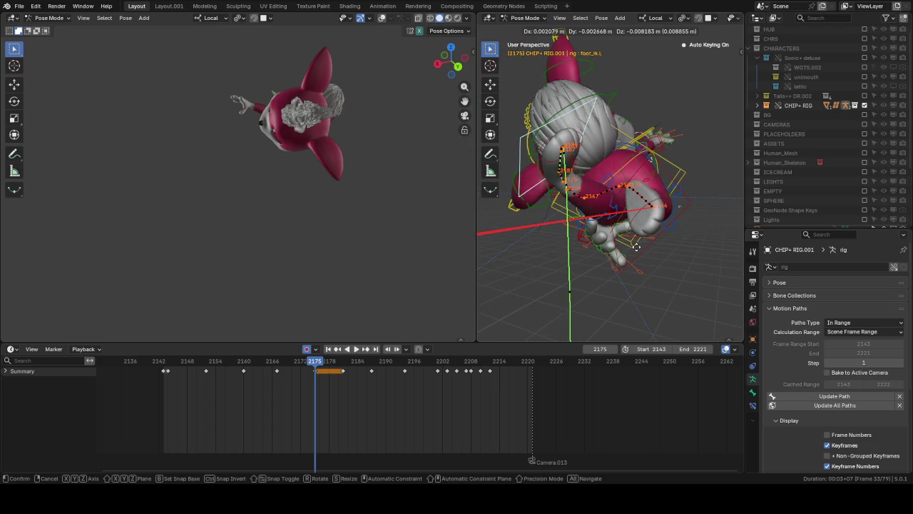
{"action": "left_click", "coordinate": [549, 232]}
Step: Scrub around frame 2174, then compare foot positions with undo and redo
{"action": "mouse_move", "coordinate": [314, 367]}
{"action": "left_mouse_down"}
{"action": "mouse_move", "coordinate": [345, 364]}
{"action": "mouse_move", "coordinate": [316, 368]}
{"action": "left_mouse_up"}
{"action": "key", "text": "g"}
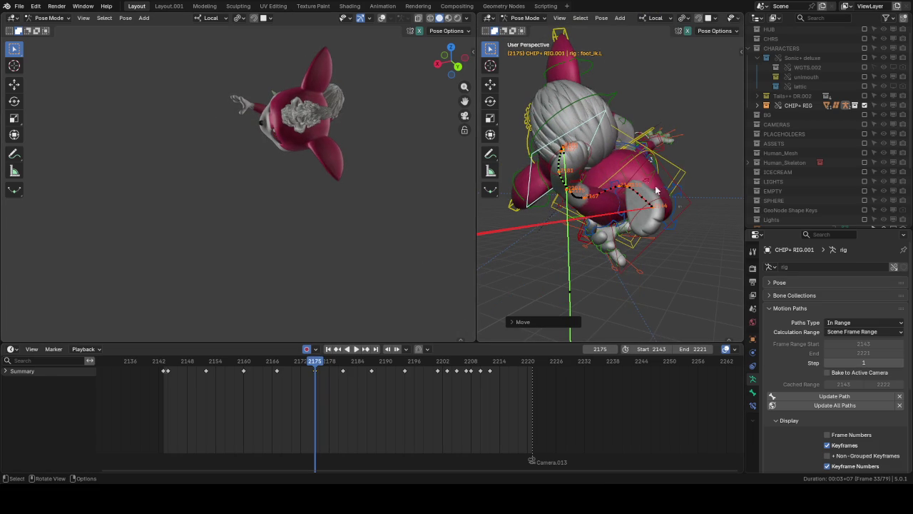
{"action": "key", "text": "ctrl+z"}
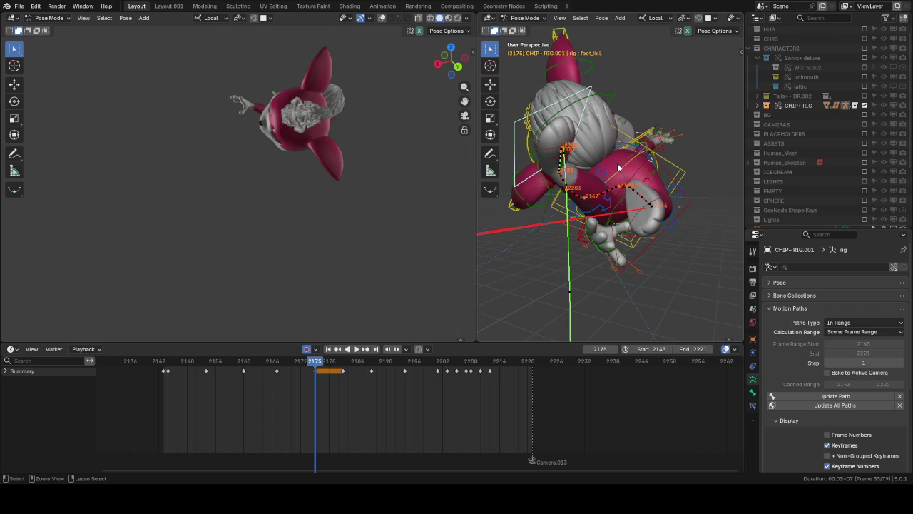
{"action": "key", "text": "ctrl+z"}
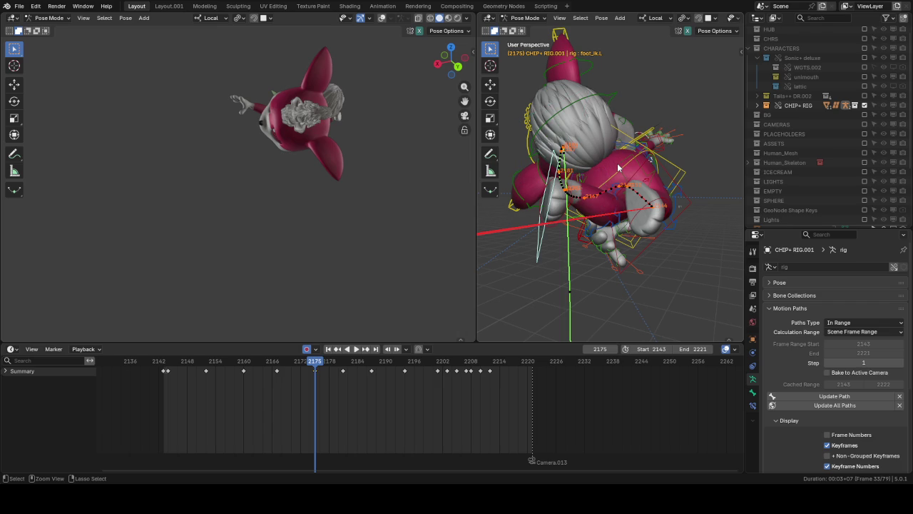
{"action": "mouse_move", "coordinate": [617, 163]}
{"action": "middle_mouse_down"}
{"action": "mouse_move", "coordinate": [589, 237]}
{"action": "mouse_move", "coordinate": [685, 261]}
{"action": "middle_mouse_up"}
{"action": "scroll", "coordinate": [385, 226], "scroll_direction": "down", "scroll_amount": 4}
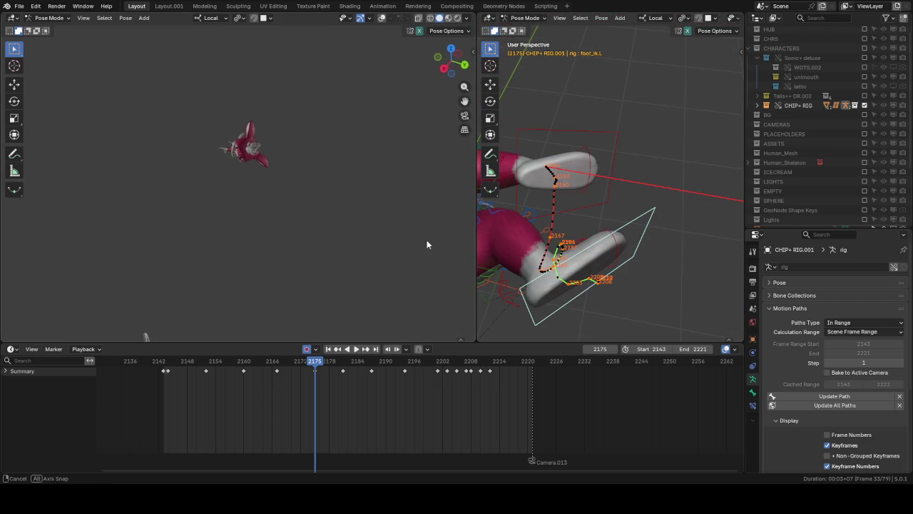
Step: Add a breakdown pose for the foot IK bone at frame 2181
{"action": "scroll", "coordinate": [425, 233], "scroll_direction": "up", "scroll_amount": 5}
{"action": "middle_click_drag", "start_coordinate": [521, 222], "coordinate": [542, 235]}
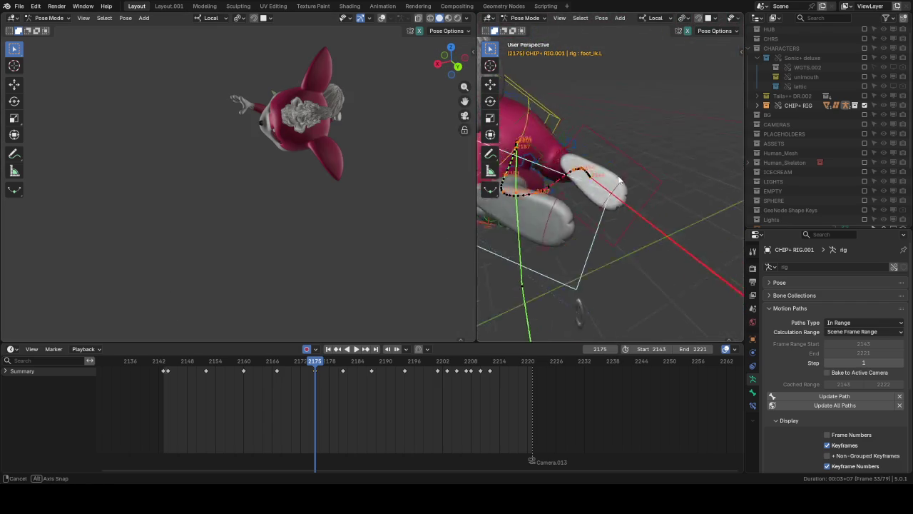
{"action": "left_click_drag", "start_coordinate": [340, 361], "coordinate": [343, 363]}
{"action": "middle_click_drag", "start_coordinate": [655, 168], "coordinate": [479, 299]}
{"action": "left_click", "coordinate": [370, 364]}
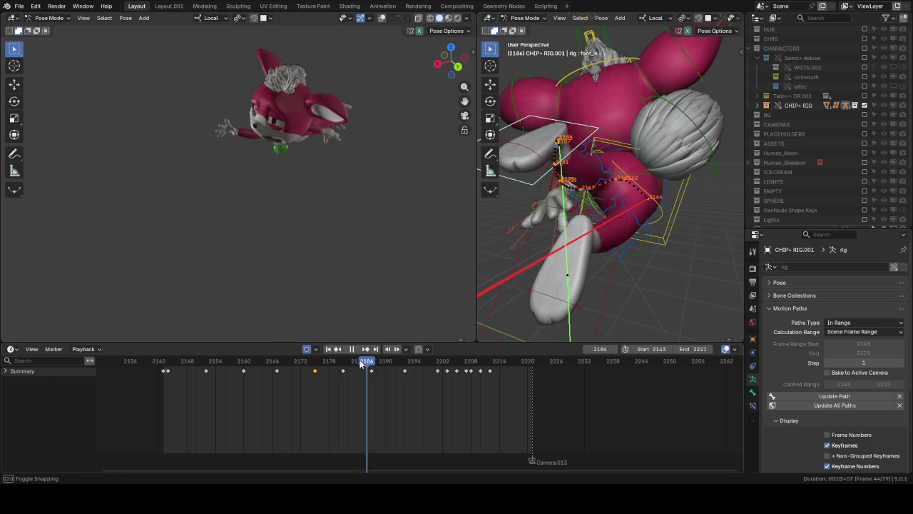
{"action": "left_click", "coordinate": [342, 363]}
{"action": "key", "text": "shift+e"}
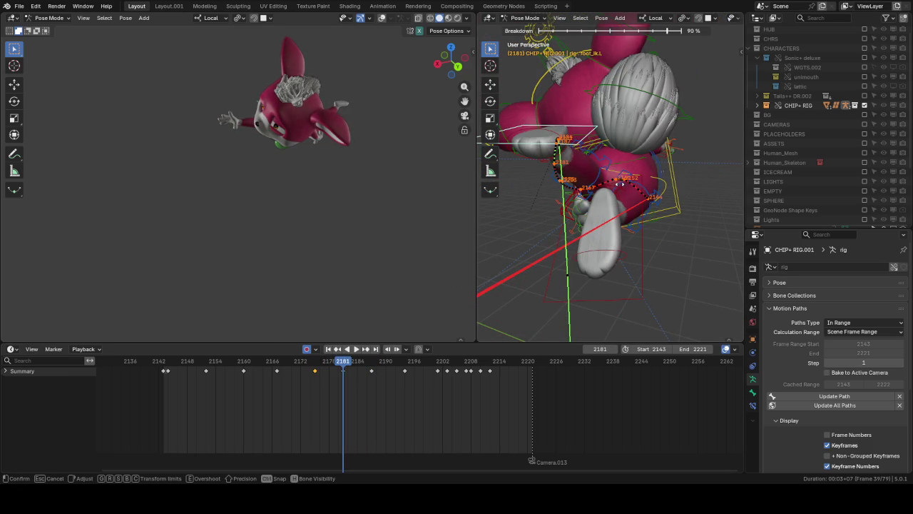
{"action": "left_click", "coordinate": [552, 153]}
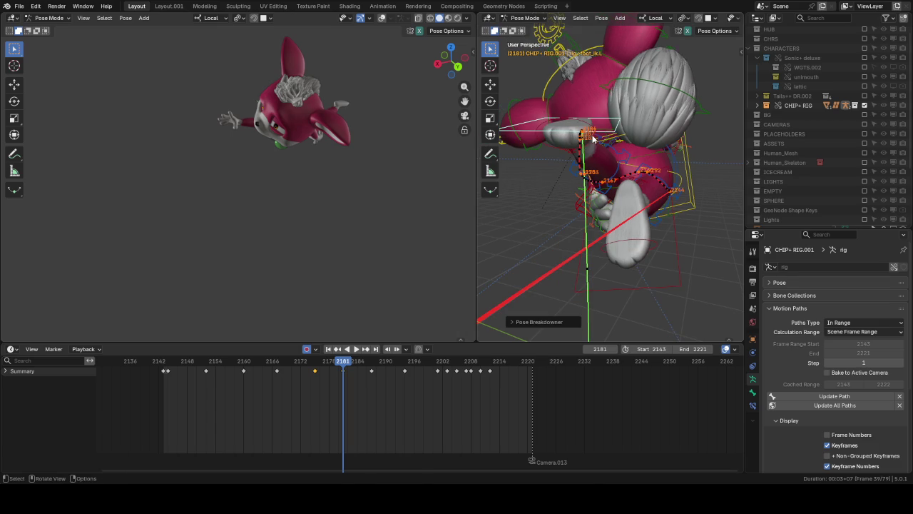
Step: Reposition the foot IK bone at frame 2181 with two successive moves
{"action": "key", "text": "g"}
{"action": "right_click", "coordinate": [542, 229]}
{"action": "mouse_move", "coordinate": [542, 229]}
{"action": "middle_mouse_down"}
{"action": "mouse_move", "coordinate": [592, 160]}
{"action": "mouse_move", "coordinate": [621, 151]}
{"action": "middle_mouse_up"}
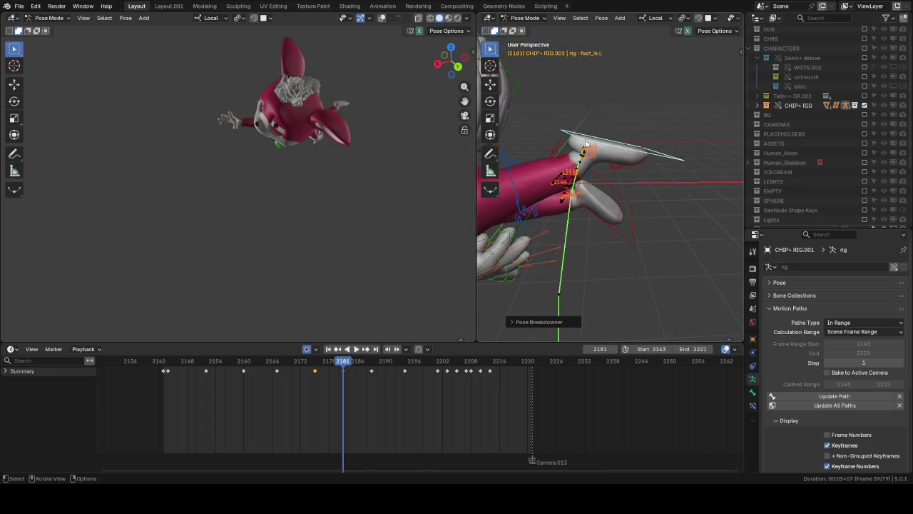
{"action": "key", "text": "g"}
{"action": "left_click", "coordinate": [628, 151]}
{"action": "key", "text": "g"}
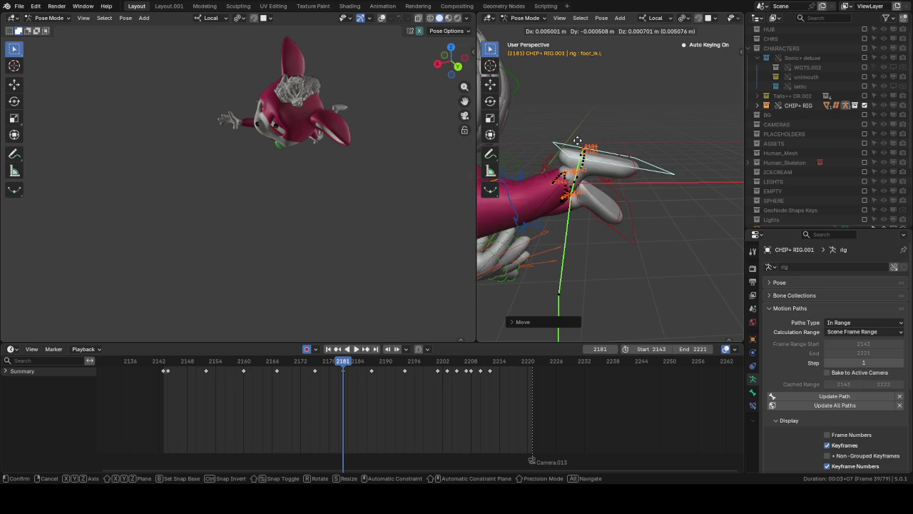
{"action": "left_click", "coordinate": [560, 178]}
{"action": "middle_click_drag", "start_coordinate": [561, 178], "coordinate": [723, 176]}
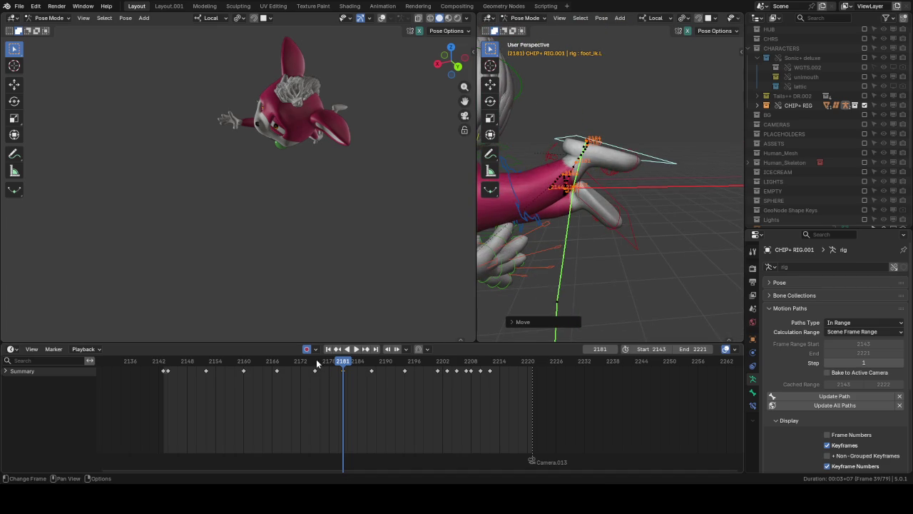
Step: Return to keyframe 2175 and redo the foot breakdown pose there
{"action": "key", "text": "Down"}
{"action": "key", "text": "shift+e"}
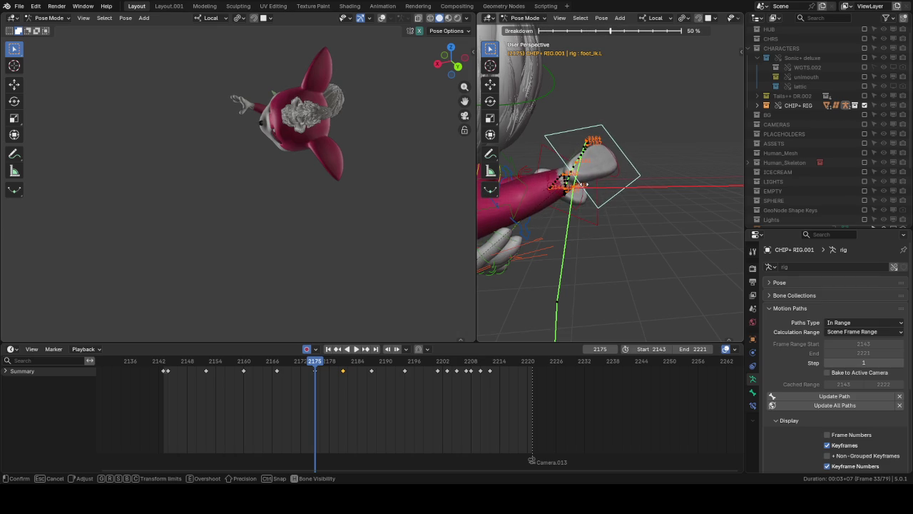
{"action": "key", "text": "Escape"}
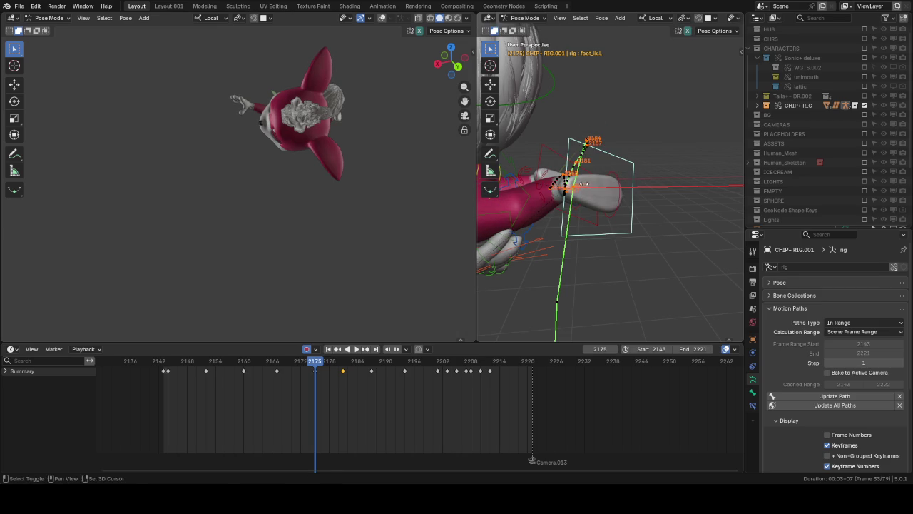
{"action": "key", "text": "shift+e"}
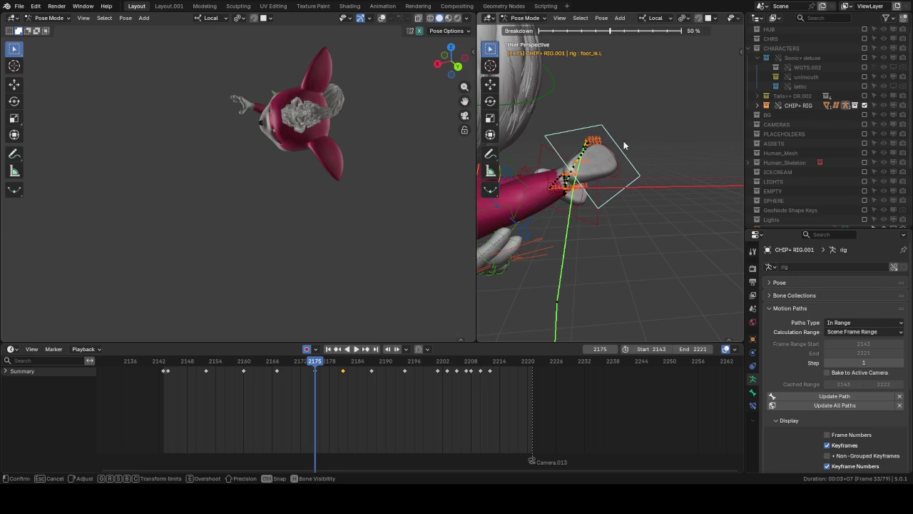
{"action": "left_click", "coordinate": [555, 136]}
{"action": "mouse_move", "coordinate": [555, 136]}
{"action": "middle_mouse_down"}
{"action": "mouse_move", "coordinate": [565, 127]}
{"action": "mouse_move", "coordinate": [645, 151]}
{"action": "middle_mouse_up"}
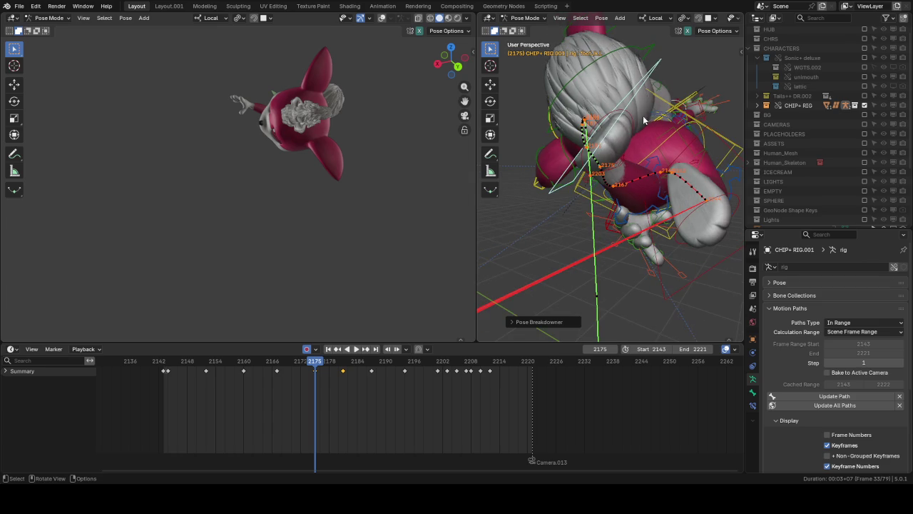
Step: Rotate the foot bone at frame 2175, including a free trackball rotation
{"action": "key", "text": "r"}
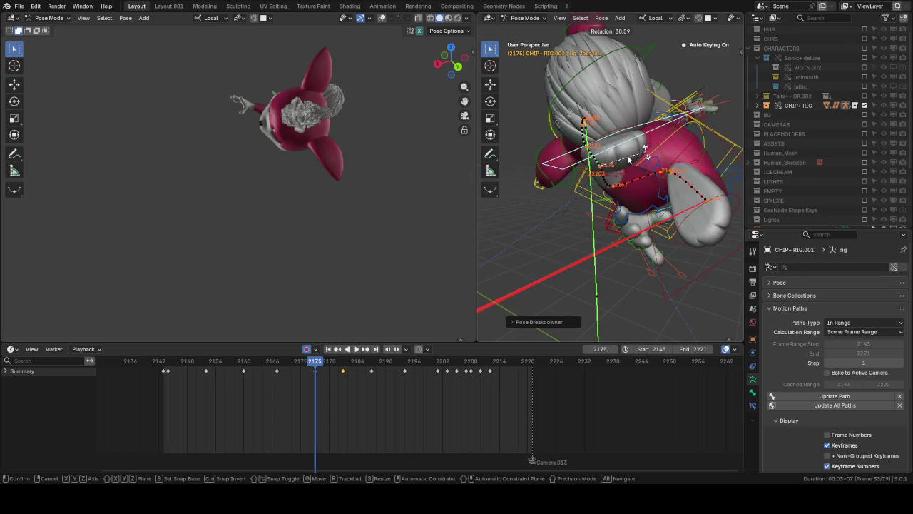
{"action": "left_click", "coordinate": [631, 158]}
{"action": "key", "text": "r"}
{"action": "key", "text": "r"}
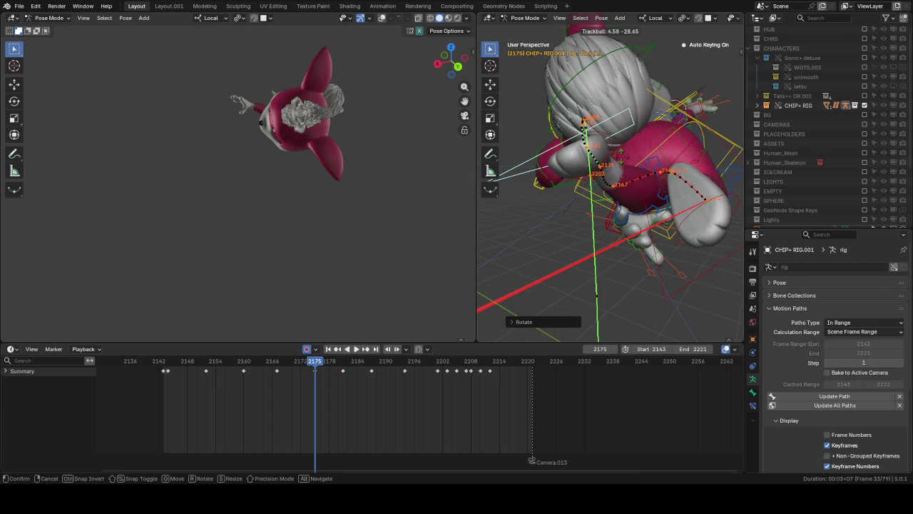
{"action": "left_click", "coordinate": [606, 155]}
{"action": "mouse_move", "coordinate": [606, 155]}
{"action": "middle_mouse_down"}
{"action": "mouse_move", "coordinate": [599, 145]}
{"action": "mouse_move", "coordinate": [700, 126]}
{"action": "middle_mouse_up"}
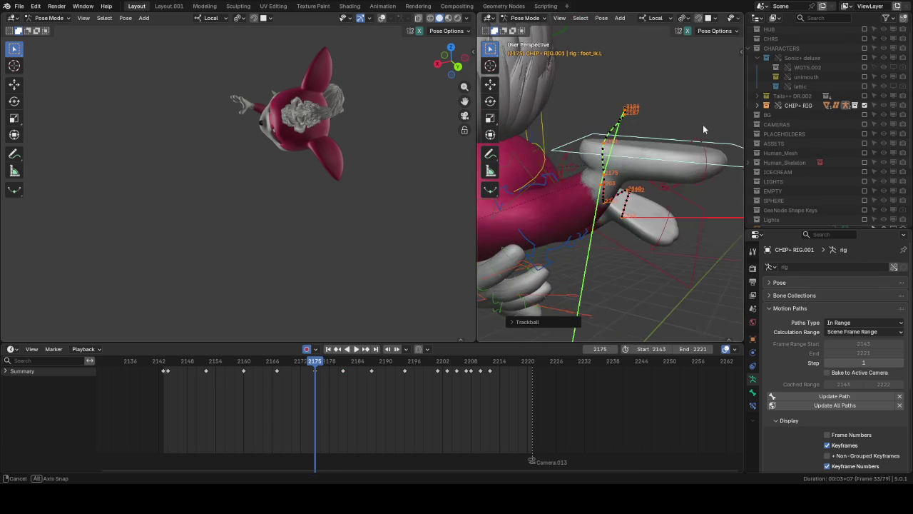
Step: Shift the foot bone twice along its motion path at frame 2175
{"action": "key", "text": "g"}
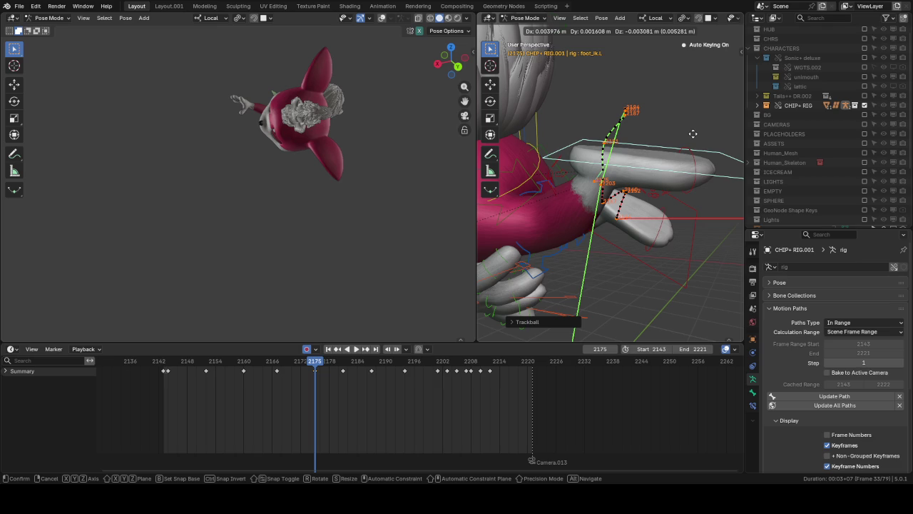
{"action": "left_click", "coordinate": [692, 132]}
{"action": "key", "text": "g"}
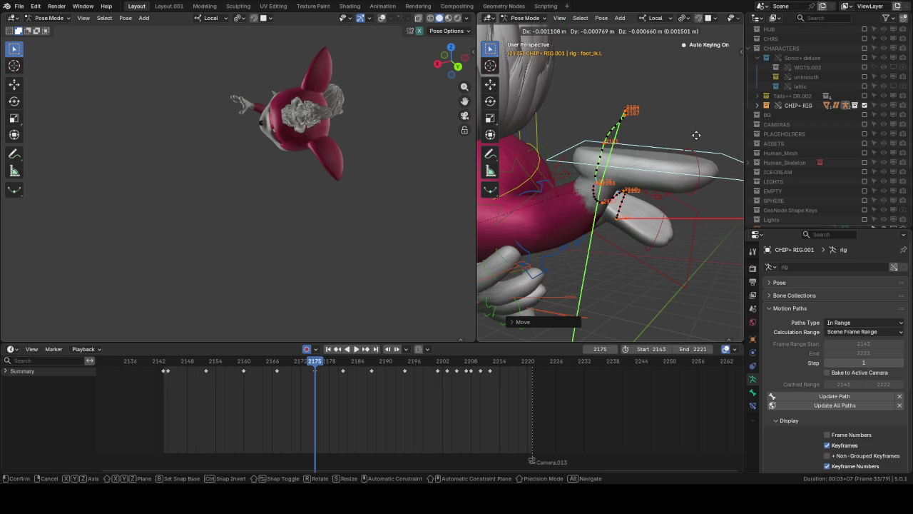
{"action": "left_click", "coordinate": [638, 139]}
{"action": "mouse_move", "coordinate": [637, 139]}
{"action": "middle_mouse_down"}
{"action": "mouse_move", "coordinate": [662, 154]}
{"action": "mouse_move", "coordinate": [673, 144]}
{"action": "middle_mouse_up"}
{"action": "scroll", "coordinate": [668, 155], "scroll_direction": "up", "scroll_amount": 3}
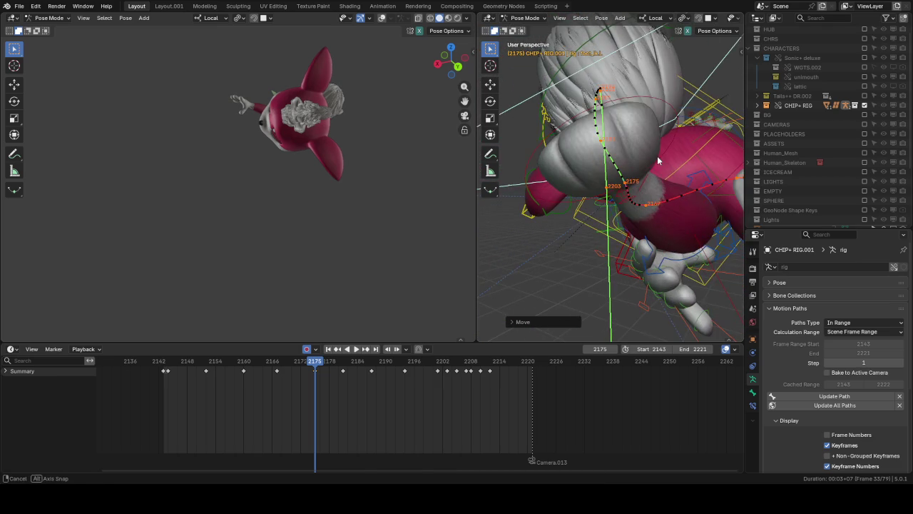
Step: At keyframe 2175, move the foot IK bone along the X axis
{"action": "key", "text": "g"}
{"action": "key", "text": "Escape"}
{"action": "left_click_drag", "start_coordinate": [310, 366], "coordinate": [278, 365]}
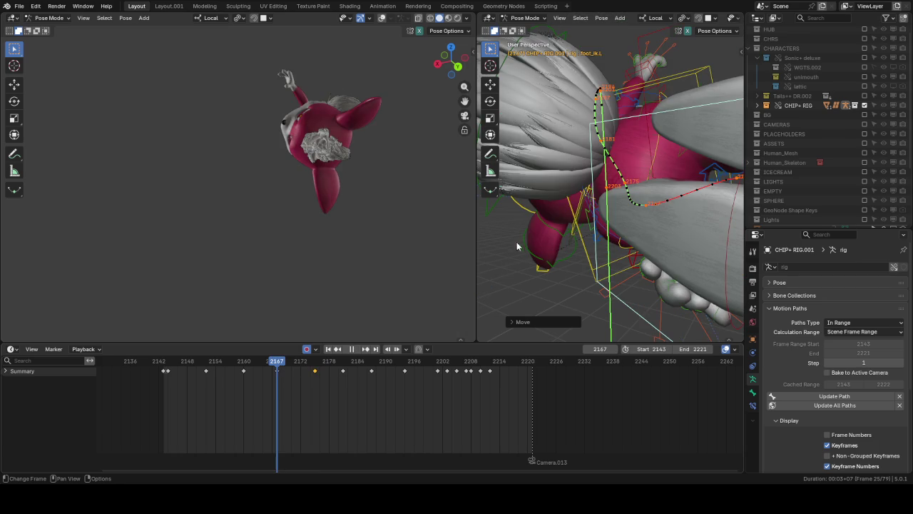
{"action": "key", "text": "Up"}
{"action": "key", "text": "g"}
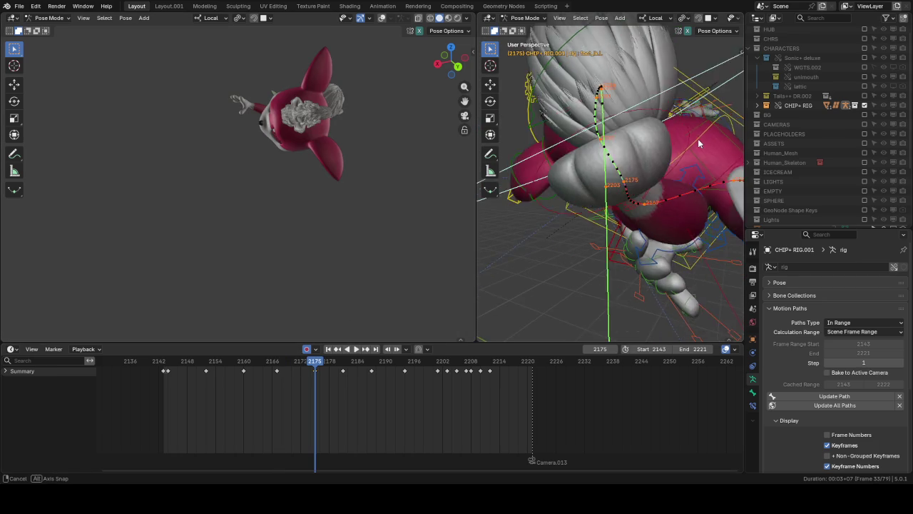
{"action": "key", "text": "x"}
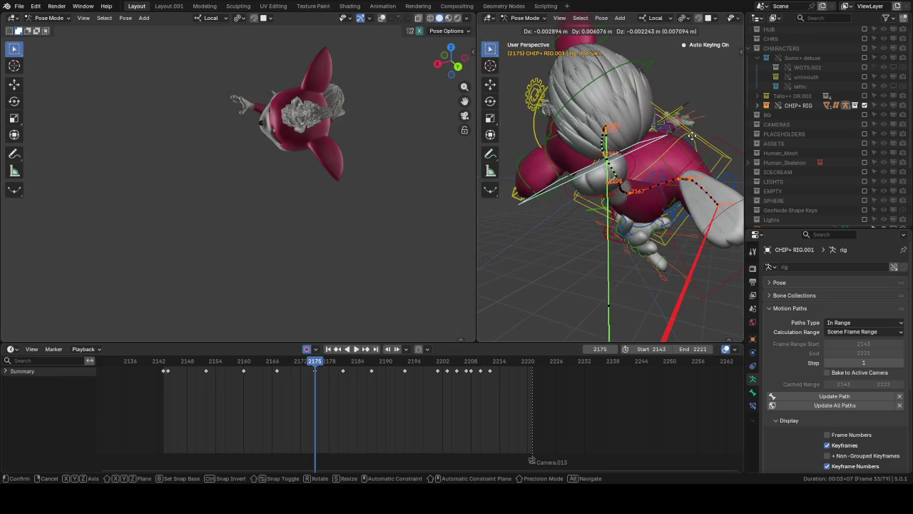
{"action": "left_click", "coordinate": [692, 139]}
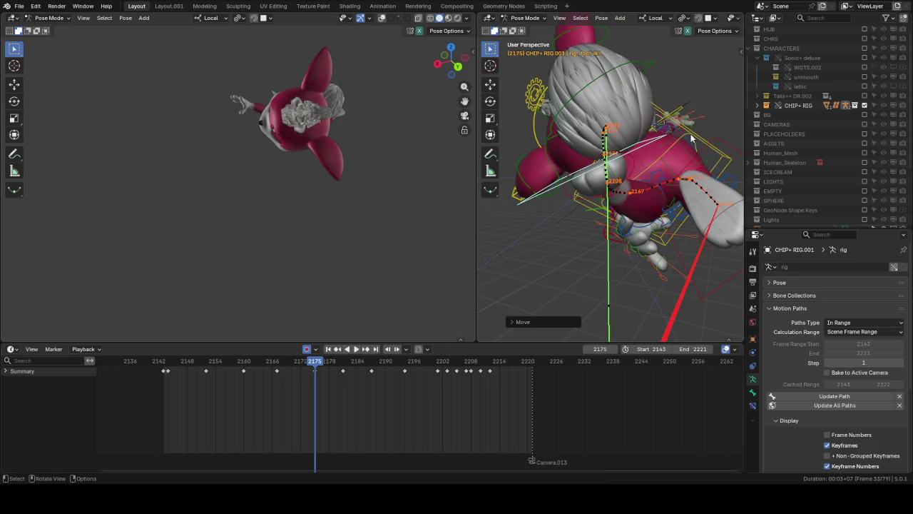
Step: Nudge the foot again at 2175 and at 2181, then play back to frame 2194
{"action": "key", "text": "g"}
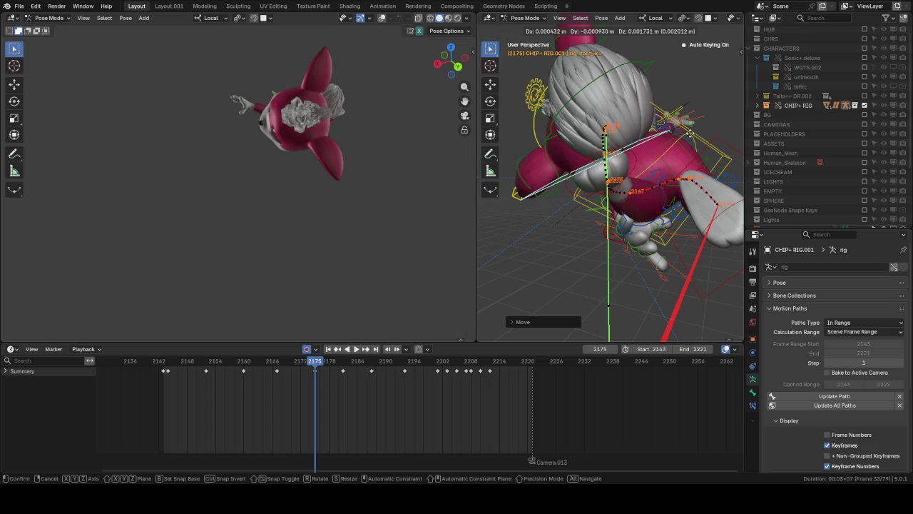
{"action": "left_click", "coordinate": [609, 225]}
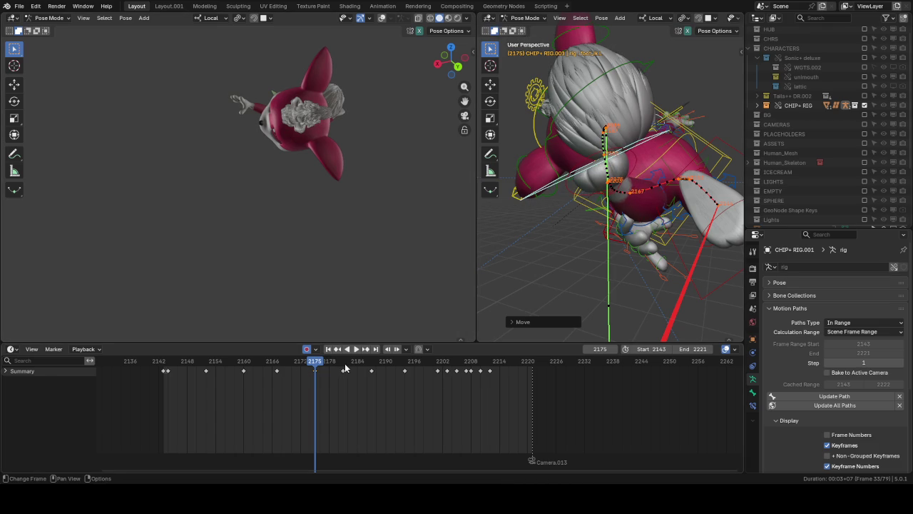
{"action": "key", "text": "space"}
{"action": "key", "text": "space"}
{"action": "key", "text": "g"}
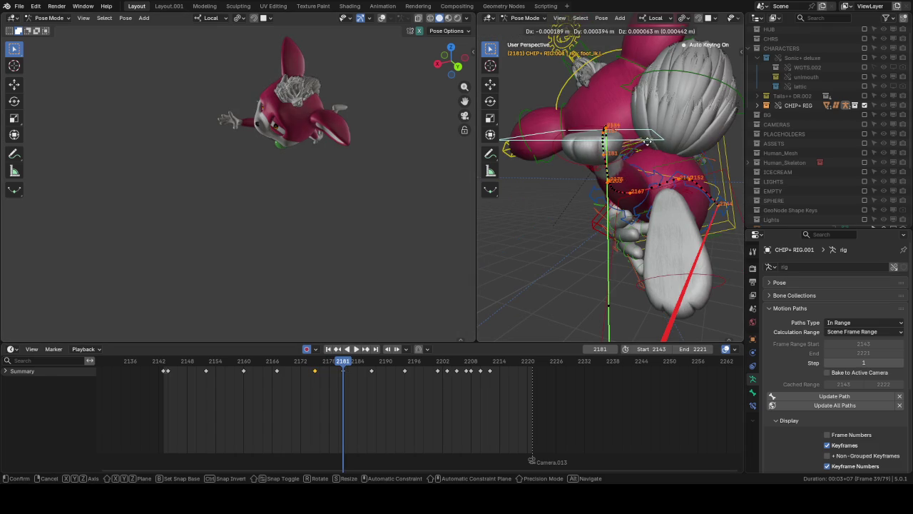
{"action": "left_click", "coordinate": [615, 223]}
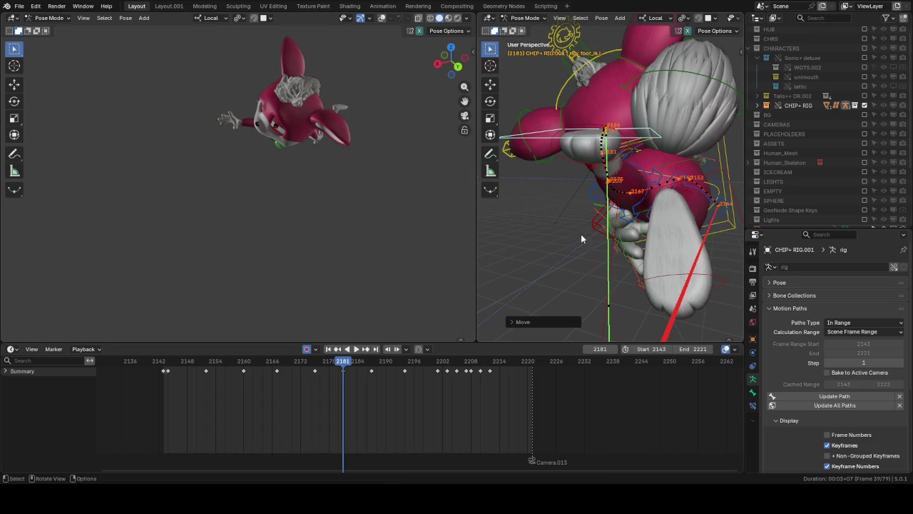
{"action": "key", "text": "space"}
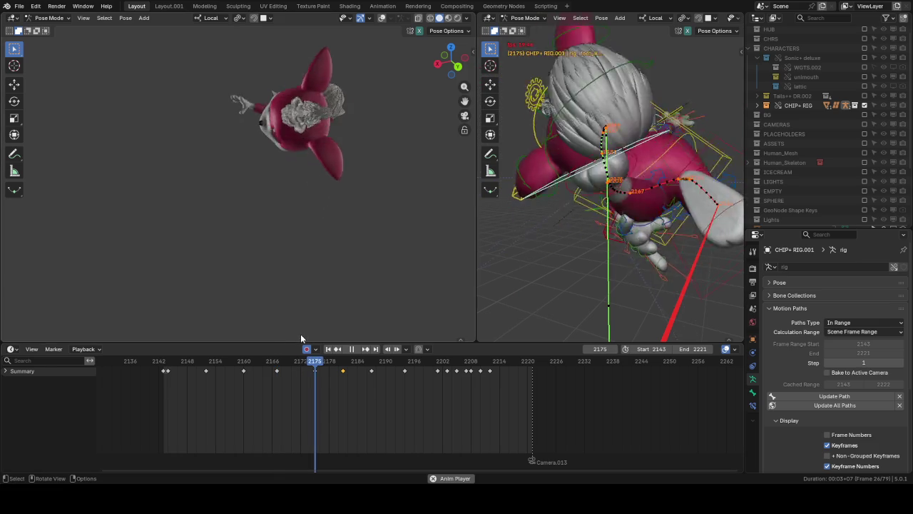
{"action": "key", "text": "space"}
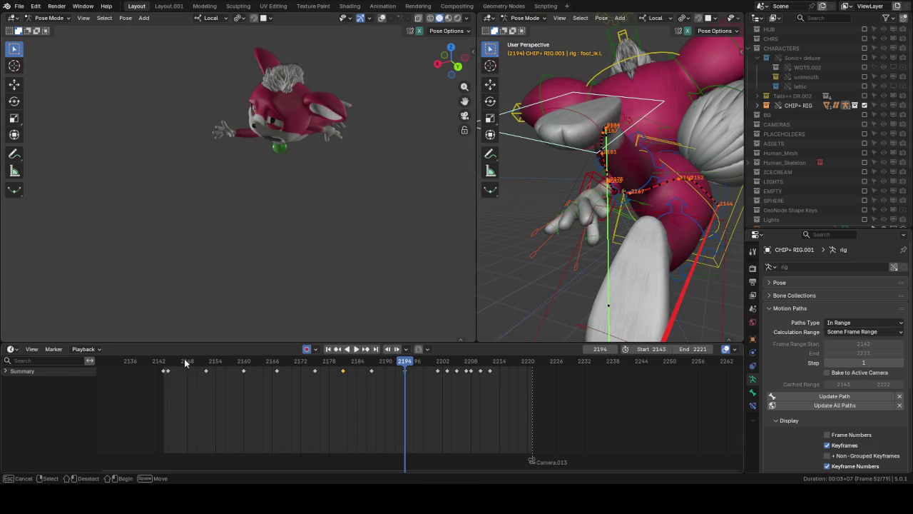
{"action": "left_click", "coordinate": [186, 362]}
{"action": "key", "text": "space"}
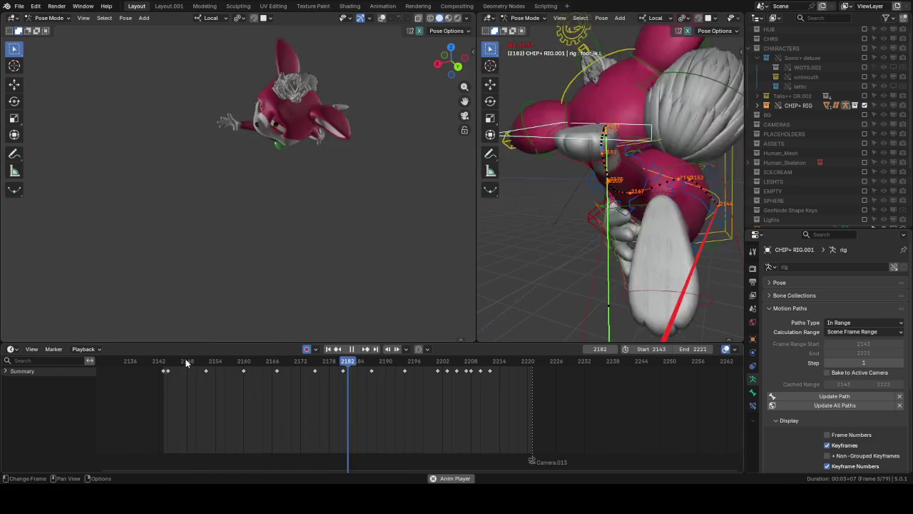
{"action": "left_click", "coordinate": [186, 362]}
{"action": "key", "text": "space"}
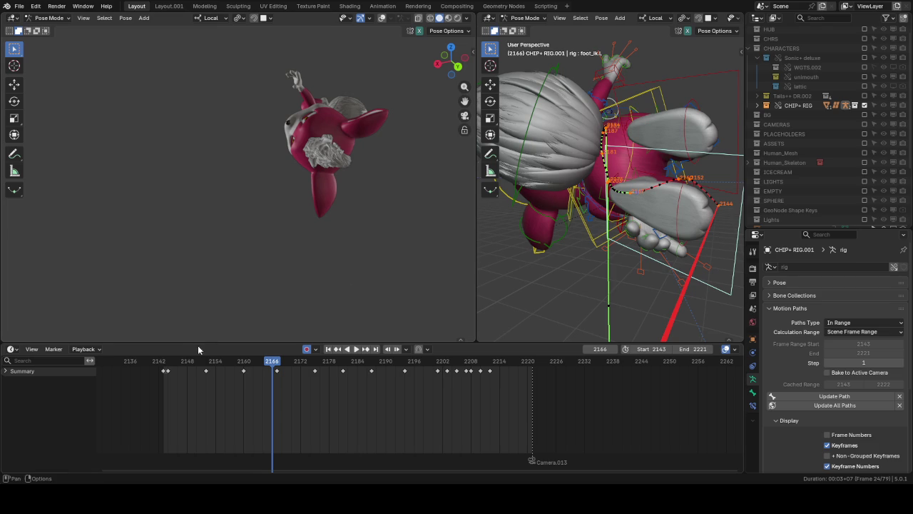
{"action": "left_click", "coordinate": [184, 361]}
{"action": "key", "text": "space"}
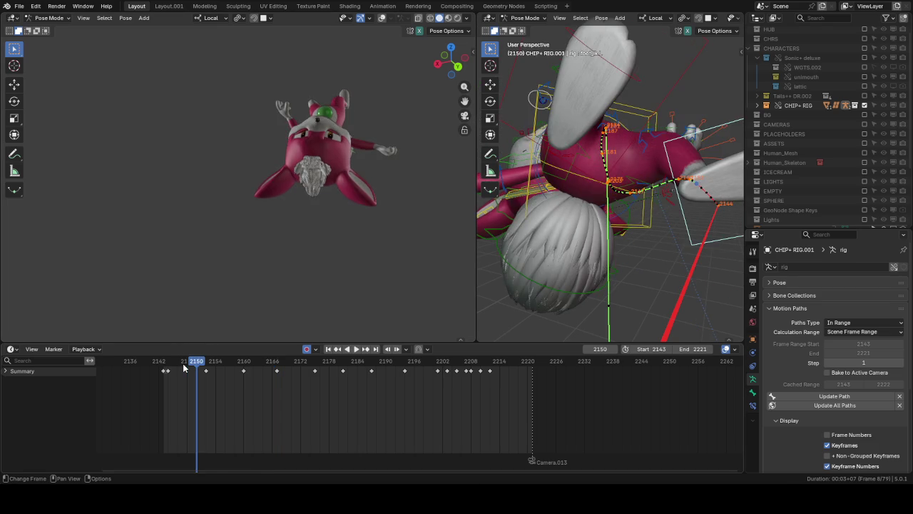
{"action": "key", "text": "space"}
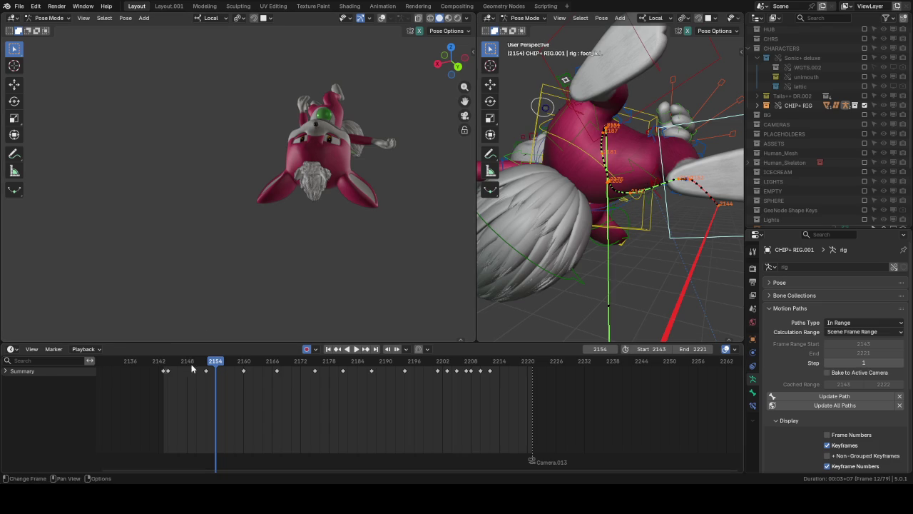
{"action": "left_click", "coordinate": [202, 366]}
{"action": "key", "text": "space"}
{"action": "left_click_drag", "start_coordinate": [202, 366], "coordinate": [192, 364]}
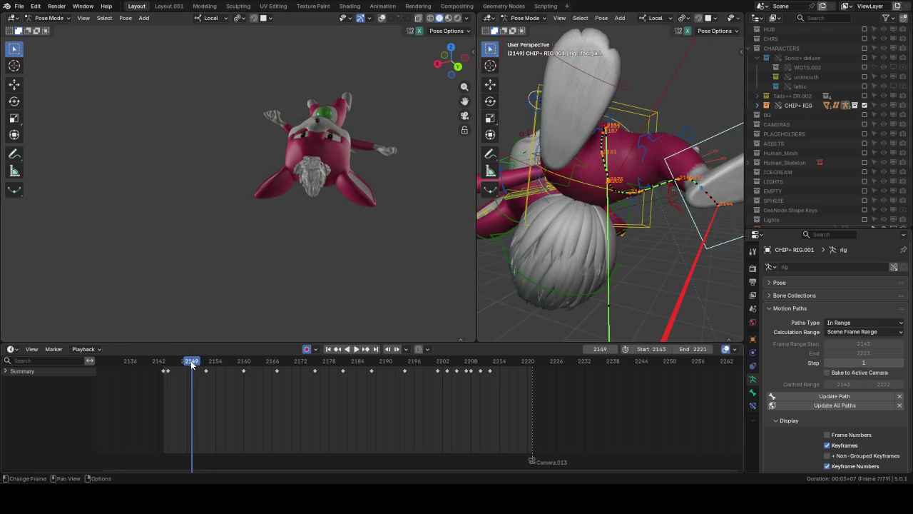
{"action": "key", "text": "space"}
{"action": "key", "text": "space"}
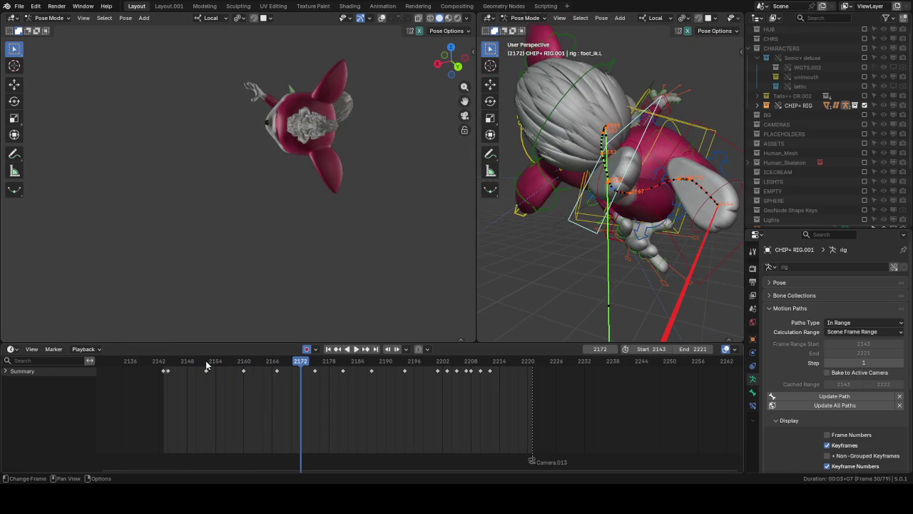
{"action": "left_click_drag", "start_coordinate": [309, 362], "coordinate": [315, 368]}
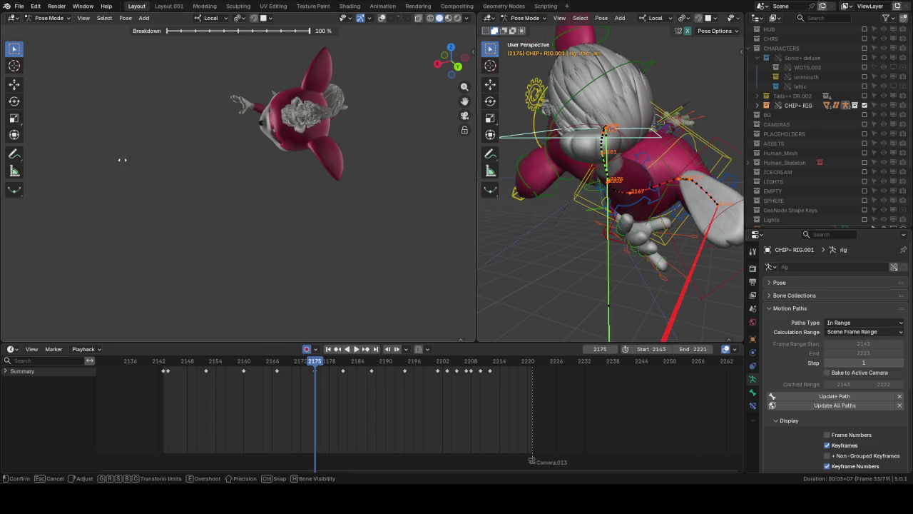
Step: Confirm a foot breakdown pose at frame 2175 and review it in playback
{"action": "key", "text": "Escape"}
{"action": "key", "text": "shift+e"}
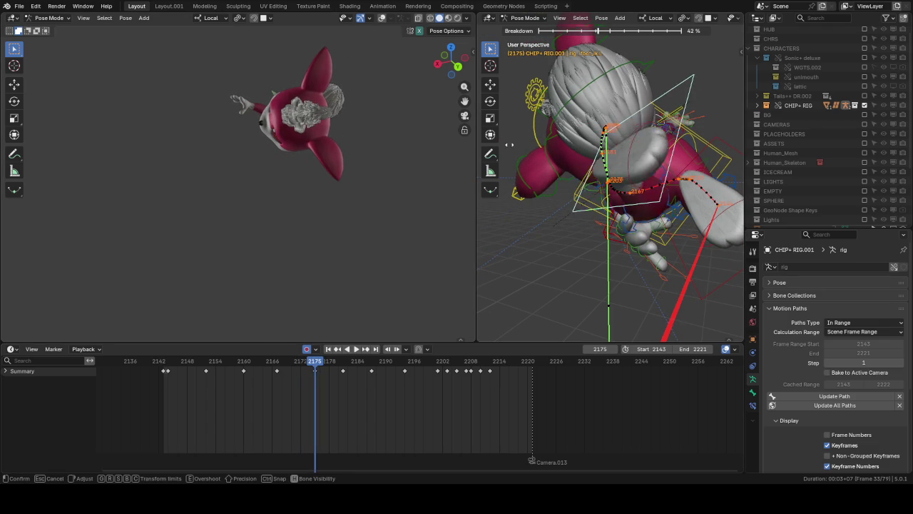
{"action": "left_click", "coordinate": [344, 354]}
{"action": "key", "text": "space"}
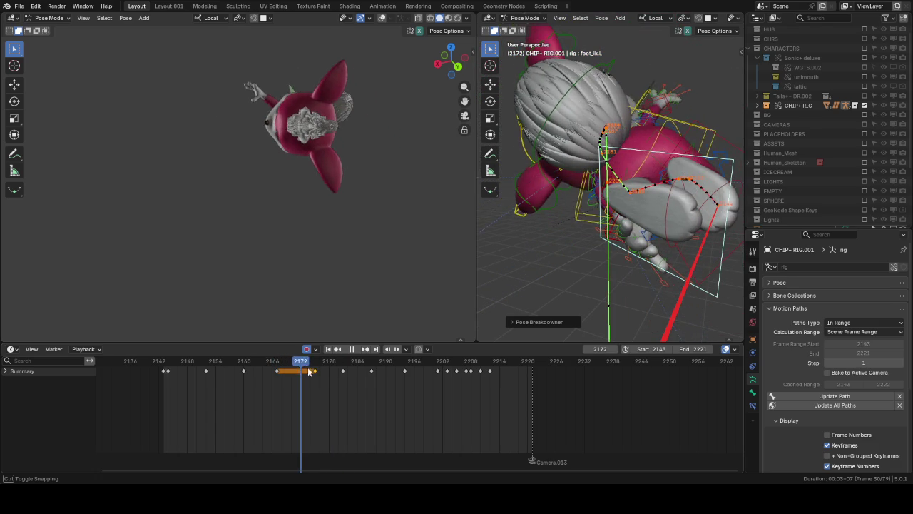
{"action": "key", "text": "space"}
Step: Move foot_ik.L to a new position at frame 2175, then select thigh_ik.L
{"action": "mouse_move", "coordinate": [679, 203]}
{"action": "middle_mouse_down"}
{"action": "mouse_move", "coordinate": [662, 222]}
{"action": "mouse_move", "coordinate": [646, 224]}
{"action": "middle_mouse_up"}
{"action": "key", "text": "g"}
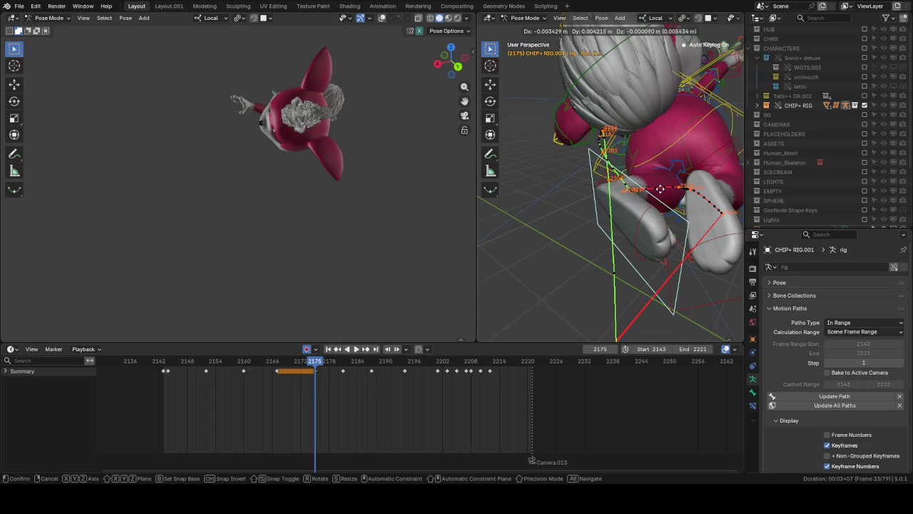
{"action": "left_click", "coordinate": [684, 154]}
{"action": "mouse_move", "coordinate": [683, 154]}
{"action": "middle_mouse_down"}
{"action": "mouse_move", "coordinate": [652, 155]}
{"action": "mouse_move", "coordinate": [645, 170]}
{"action": "mouse_move", "coordinate": [669, 224]}
{"action": "middle_mouse_up"}
{"action": "left_click", "coordinate": [679, 216]}
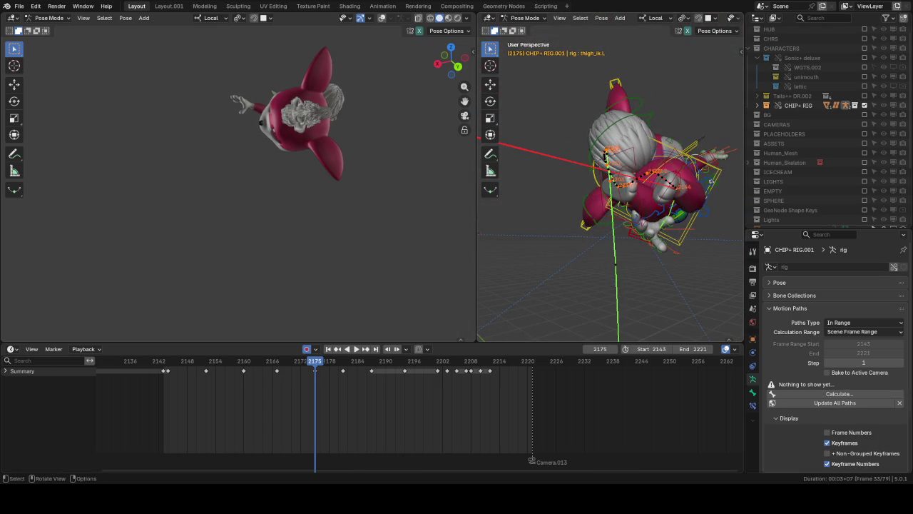
Step: Rotate the thigh and foot IK bones, keying foot_ik.L about 25° at frame 2175
{"action": "key", "text": "r"}
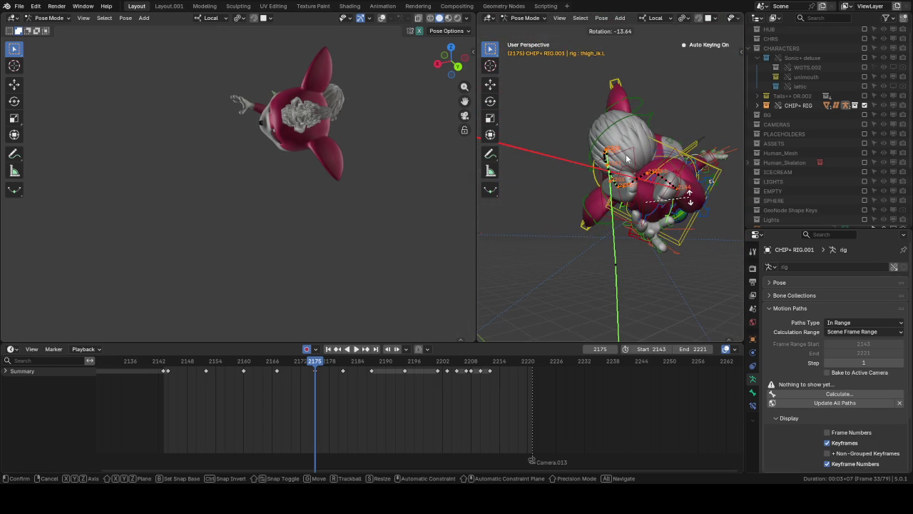
{"action": "left_click", "coordinate": [628, 161]}
{"action": "middle_click_drag", "start_coordinate": [649, 151], "coordinate": [660, 157]}
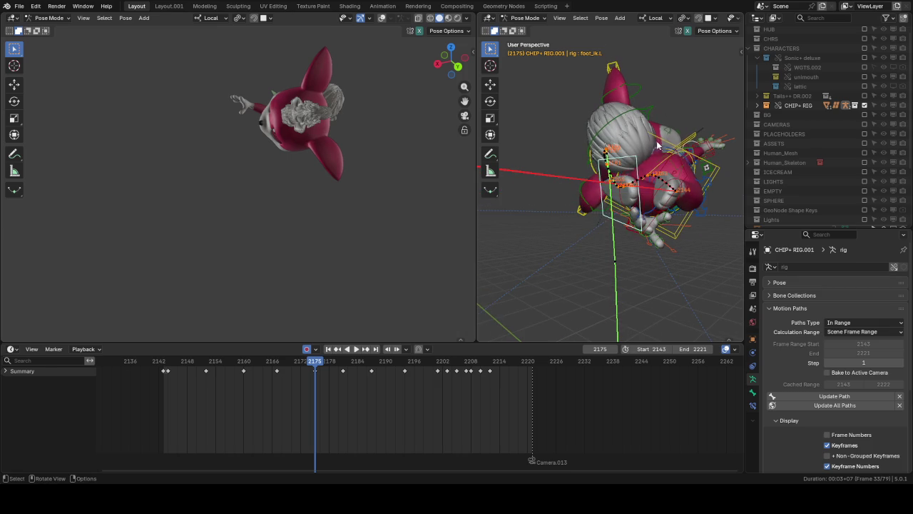
{"action": "key", "text": "r"}
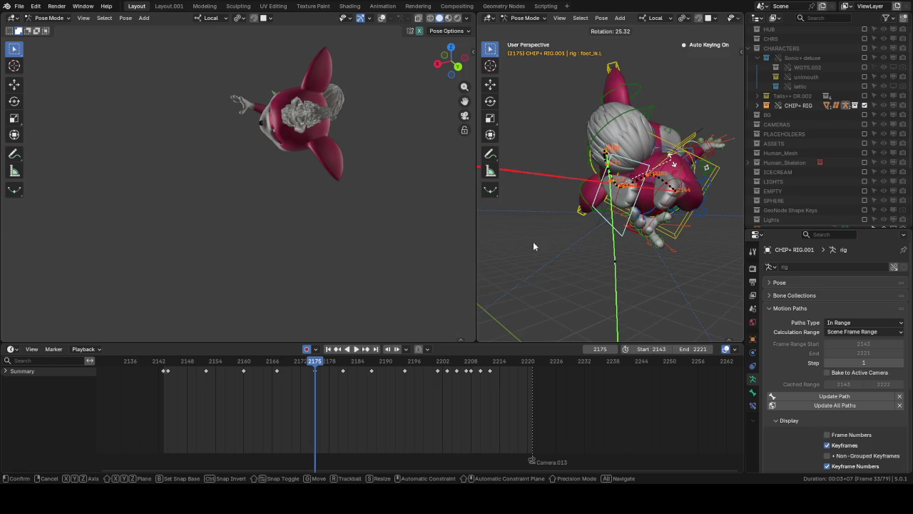
{"action": "left_click", "coordinate": [600, 225]}
Step: Scrub forward through frame 2181 and settle on frame 2187
{"action": "left_click", "coordinate": [343, 365]}
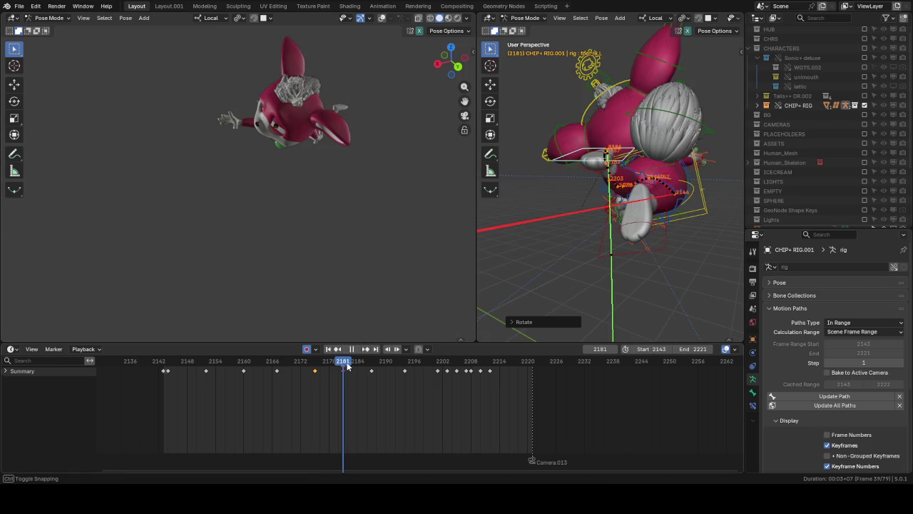
{"action": "left_click_drag", "start_coordinate": [343, 364], "coordinate": [371, 364]}
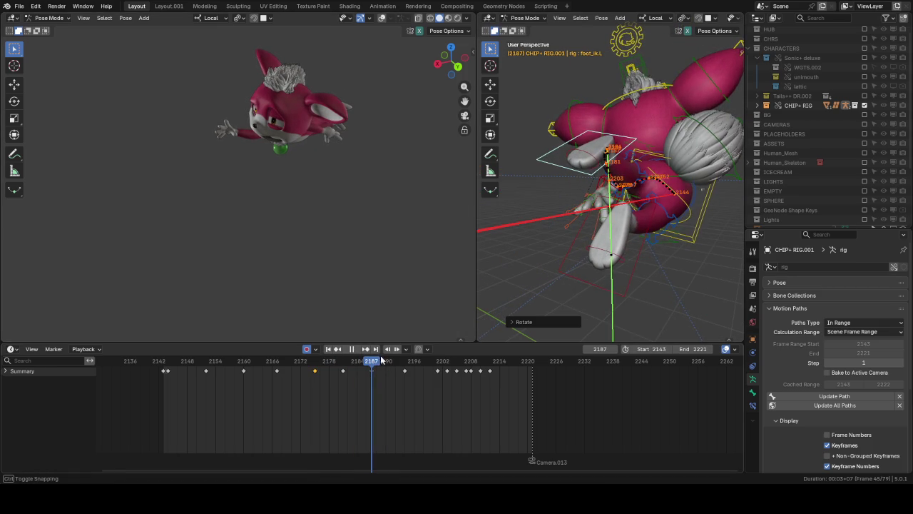
{"action": "middle_click_drag", "start_coordinate": [588, 201], "coordinate": [657, 167]}
{"action": "scroll", "coordinate": [658, 168], "scroll_direction": "up", "scroll_amount": 3}
{"action": "key", "text": "shift+e"}
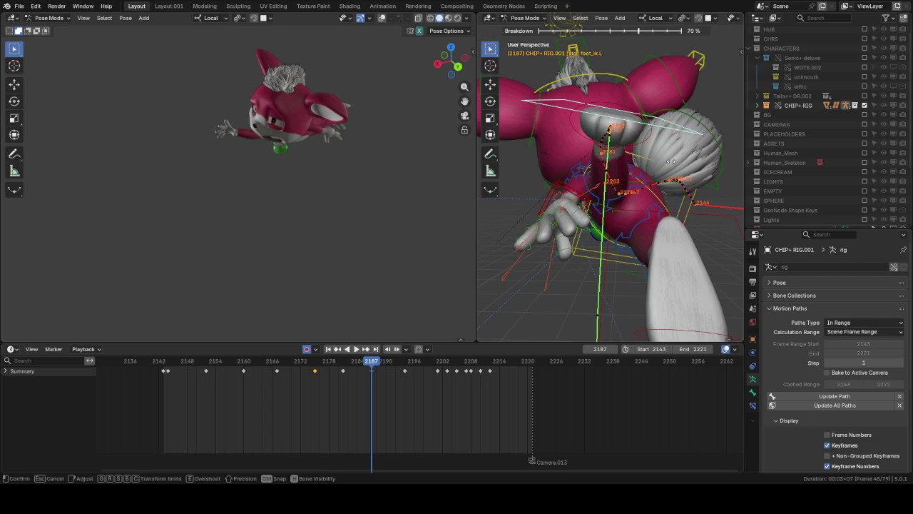
Step: Confirm a 70% foot_ik.L breakdown at frame 2187, then move to frame 2180
{"action": "left_click", "coordinate": [671, 165]}
{"action": "middle_click_drag", "start_coordinate": [640, 167], "coordinate": [403, 328]}
{"action": "left_click", "coordinate": [338, 361]}
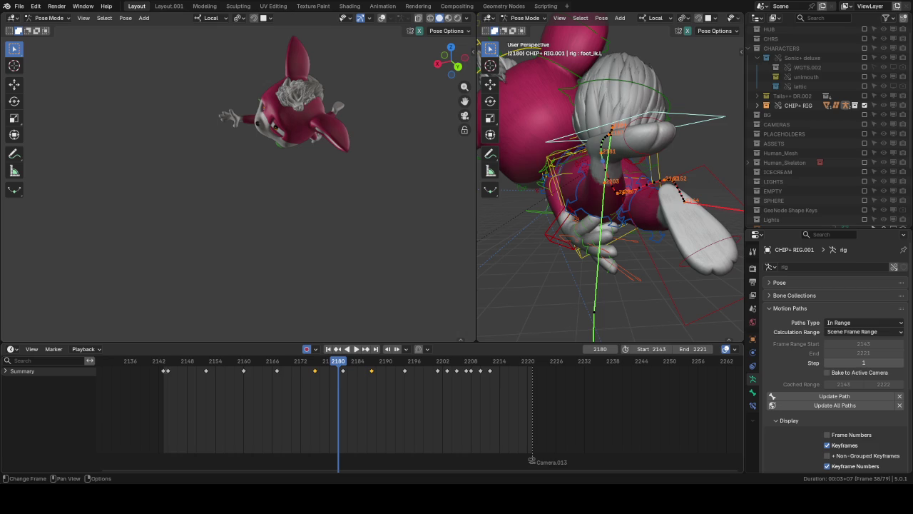
Step: Play the animation backwards, then forwards from frame 2143, to review the foot
{"action": "left_click", "coordinate": [347, 349]}
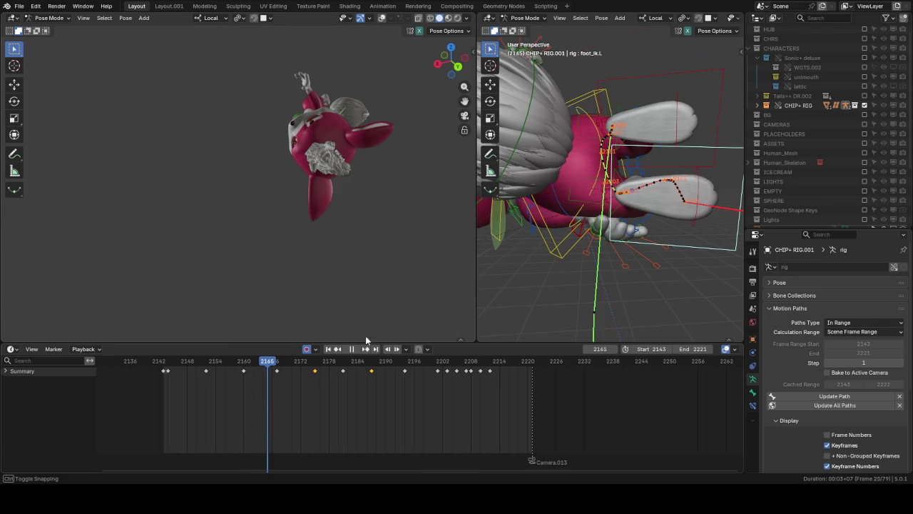
{"action": "left_click", "coordinate": [351, 349]}
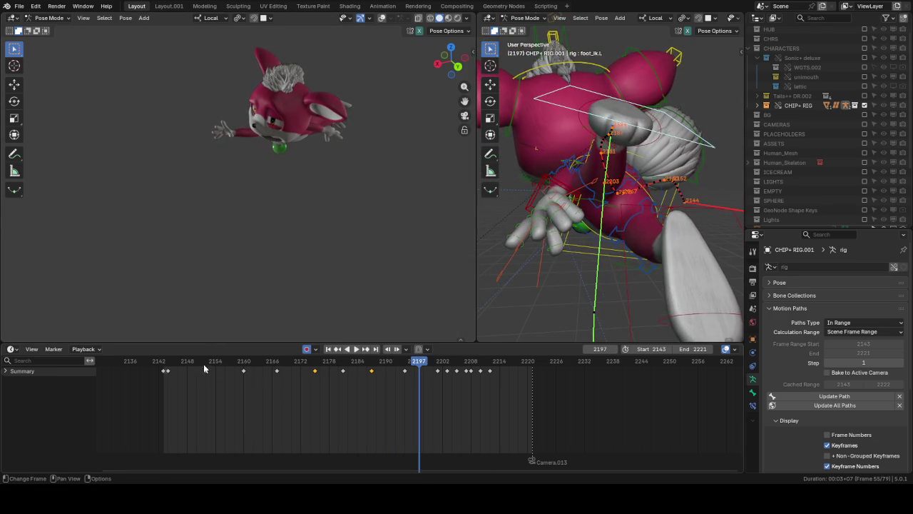
{"action": "left_click", "coordinate": [165, 361]}
{"action": "key", "text": "space"}
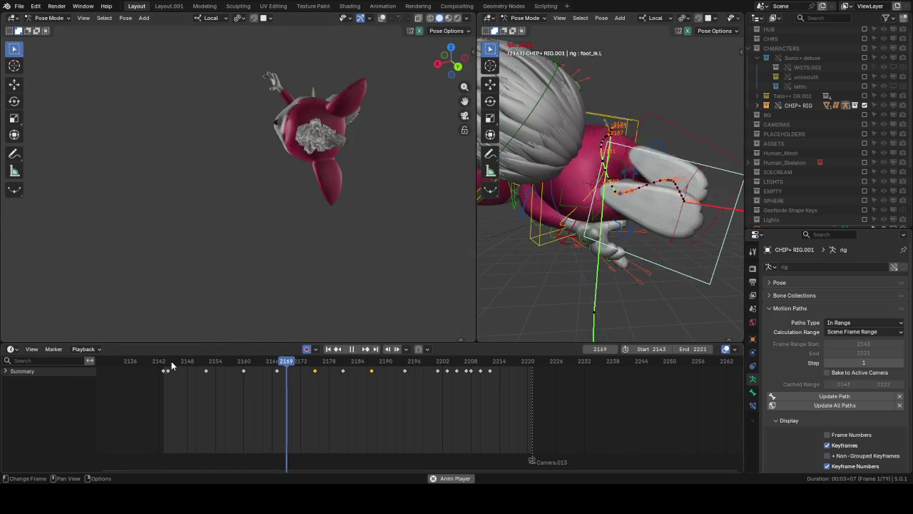
{"action": "left_click", "coordinate": [166, 362]}
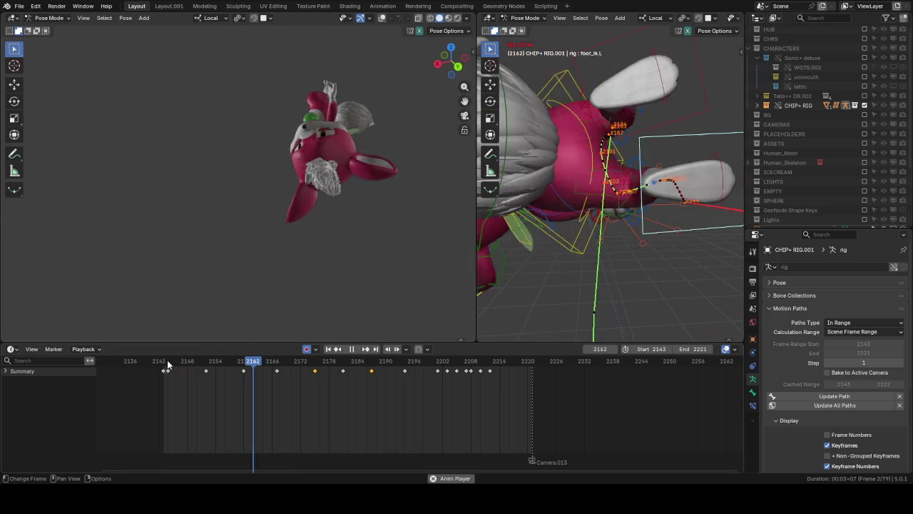
{"action": "key", "text": "space"}
Step: Replay frames around 2148–2163 from a new viewing angle
{"action": "middle_click_drag", "start_coordinate": [557, 285], "coordinate": [482, 292]}
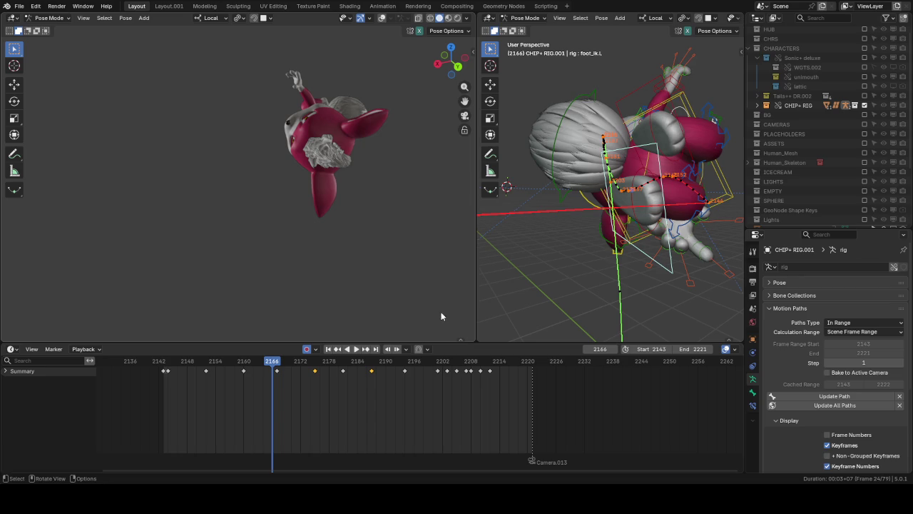
{"action": "left_click", "coordinate": [214, 362]}
{"action": "key", "text": "space"}
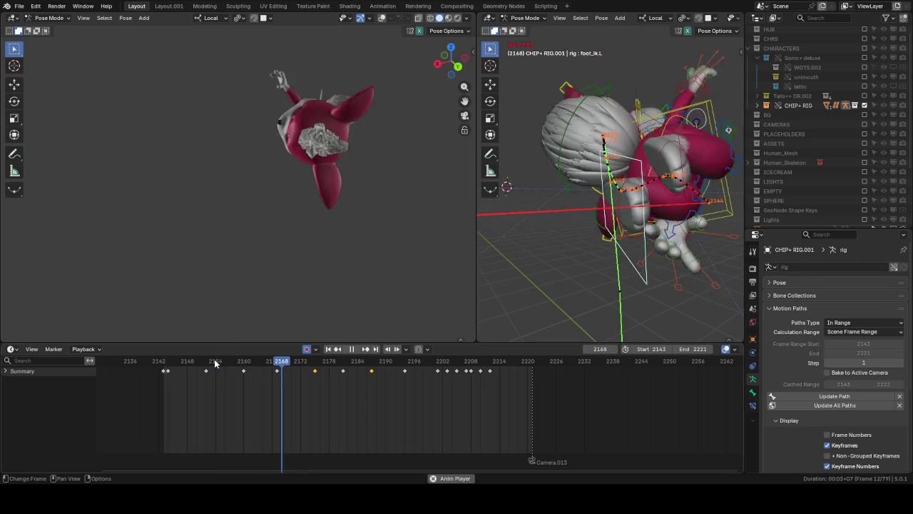
{"action": "left_click", "coordinate": [182, 361]}
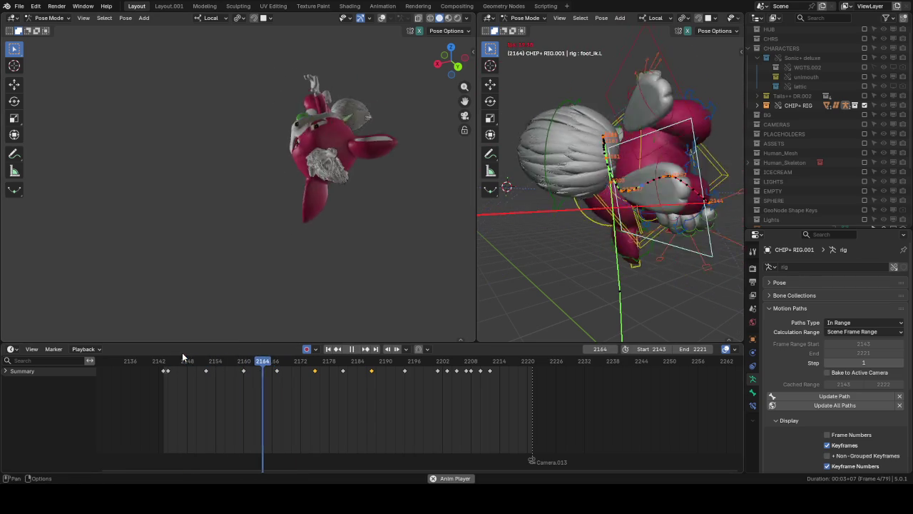
{"action": "left_click", "coordinate": [257, 361]}
{"action": "key", "text": "space"}
Step: Scrub frames 2174–2190, then show the CHIP+ RIG.001 curves in the Graph Editor
{"action": "mouse_move", "coordinate": [314, 365]}
{"action": "left_mouse_down"}
{"action": "mouse_move", "coordinate": [385, 365]}
{"action": "mouse_move", "coordinate": [329, 362]}
{"action": "left_mouse_up"}
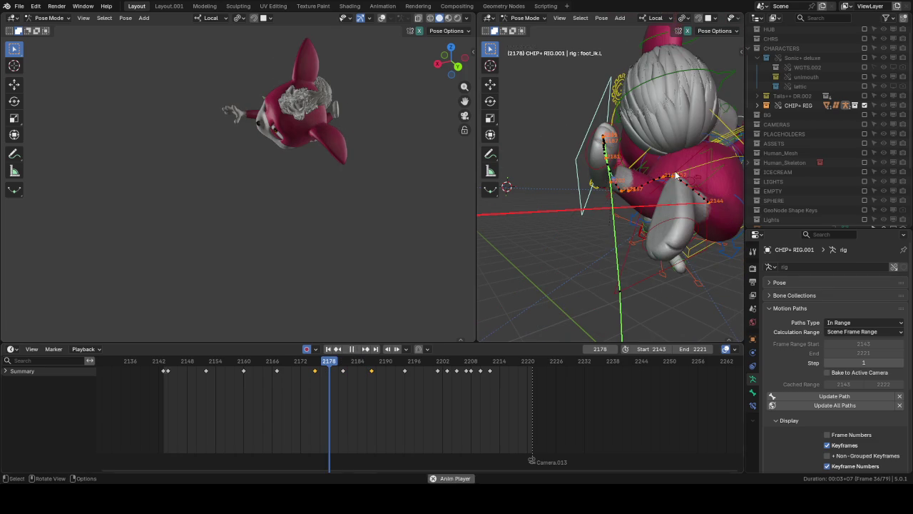
{"action": "middle_click_drag", "start_coordinate": [677, 175], "coordinate": [678, 178]}
{"action": "key", "text": "space"}
{"action": "left_click", "coordinate": [318, 364]}
{"action": "mouse_move", "coordinate": [319, 363]}
{"action": "left_mouse_down"}
{"action": "mouse_move", "coordinate": [351, 362]}
{"action": "mouse_move", "coordinate": [319, 355]}
{"action": "mouse_move", "coordinate": [348, 365]}
{"action": "left_mouse_up"}
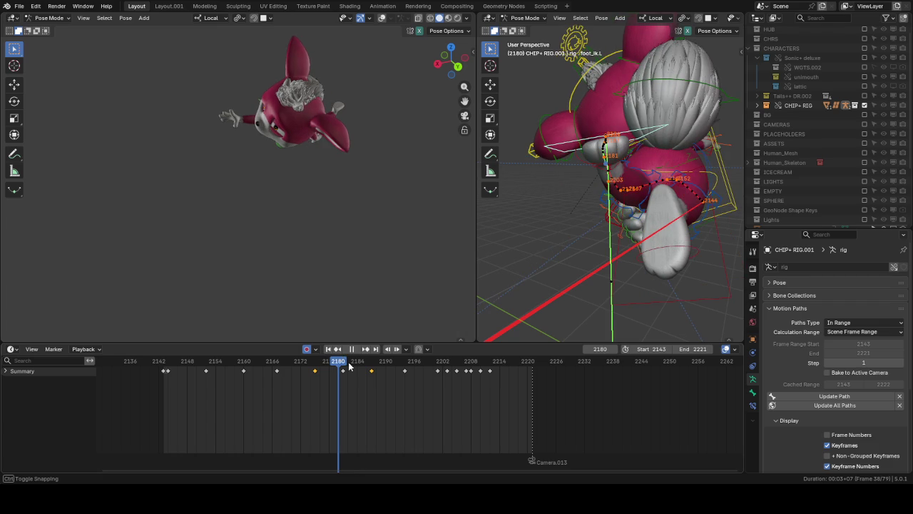
{"action": "key", "text": "ctrl+Tab"}
Step: Select the keys near frame 2180 and apply the Discontinuity (Euler) Filter
{"action": "scroll", "coordinate": [300, 400], "scroll_direction": "down", "scroll_amount": 8}
{"action": "scroll", "coordinate": [540, 387], "scroll_direction": "down", "scroll_amount": 5}
{"action": "middle_click_drag", "start_coordinate": [540, 387], "coordinate": [527, 437]}
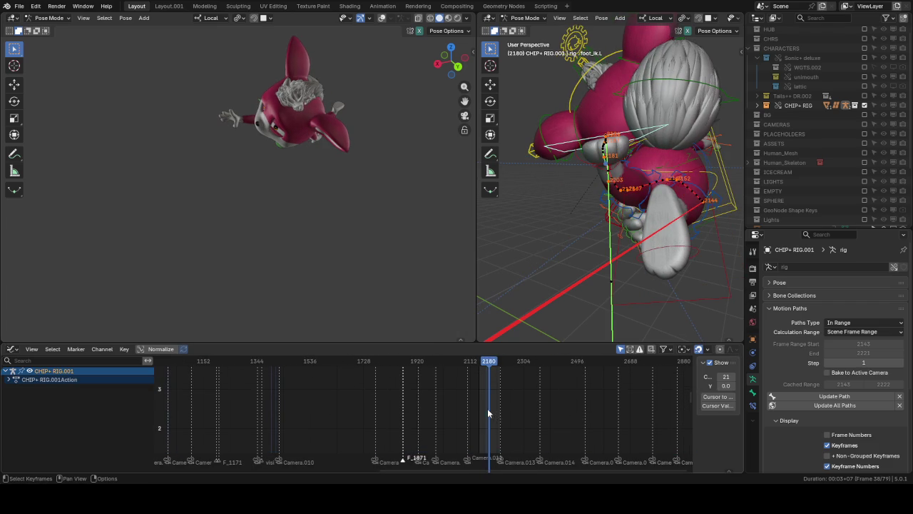
{"action": "mouse_move", "coordinate": [575, 394]}
{"action": "middle_mouse_down", "text": "ctrl"}
{"action": "mouse_move", "coordinate": [528, 383]}
{"action": "mouse_move", "coordinate": [521, 395]}
{"action": "mouse_move", "coordinate": [504, 363]}
{"action": "middle_mouse_up", "text": "ctrl"}
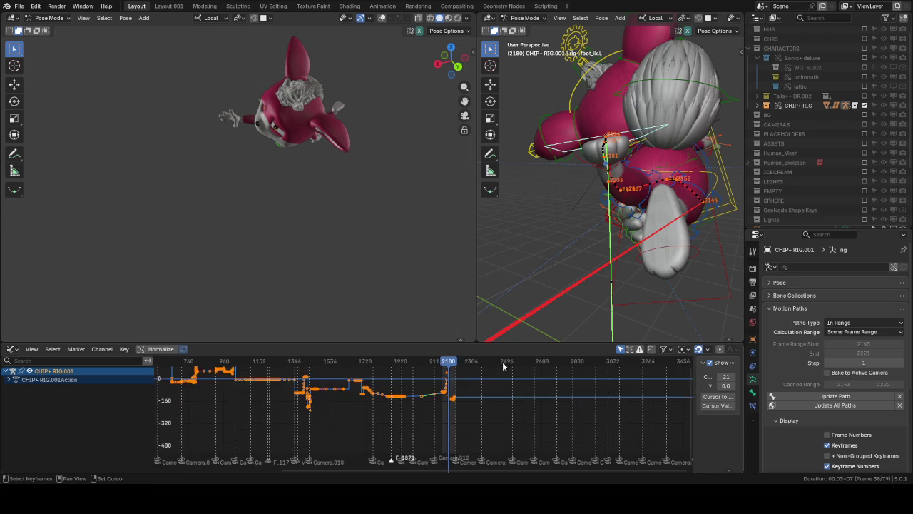
{"action": "scroll", "coordinate": [497, 371], "scroll_direction": "up", "scroll_amount": 3}
{"action": "scroll", "coordinate": [462, 412], "scroll_direction": "up", "scroll_amount": 1}
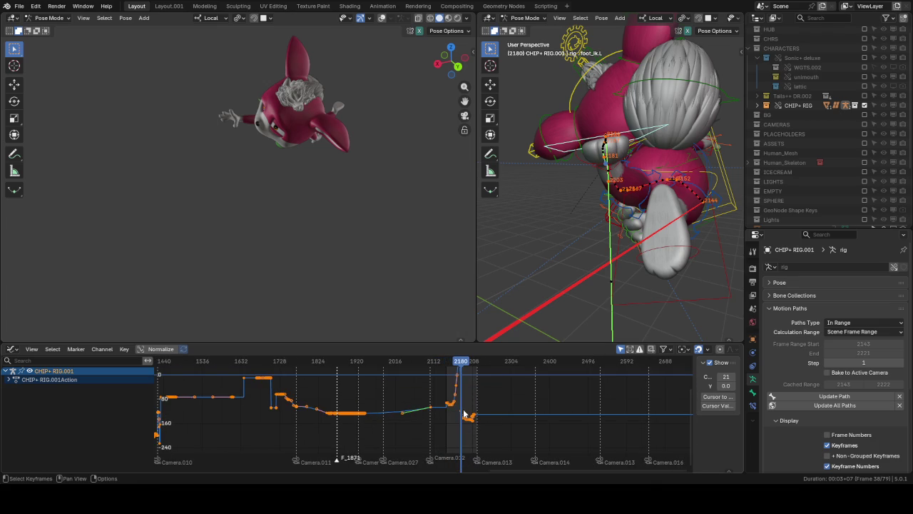
{"action": "scroll", "coordinate": [462, 412], "scroll_direction": "up", "scroll_amount": 1}
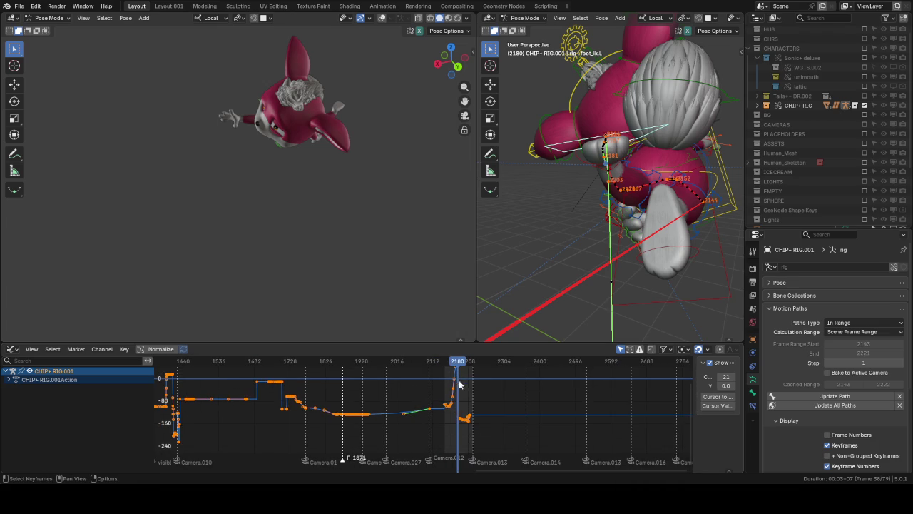
{"action": "left_click_drag", "start_coordinate": [479, 435], "coordinate": [445, 357]}
{"action": "key", "text": "t"}
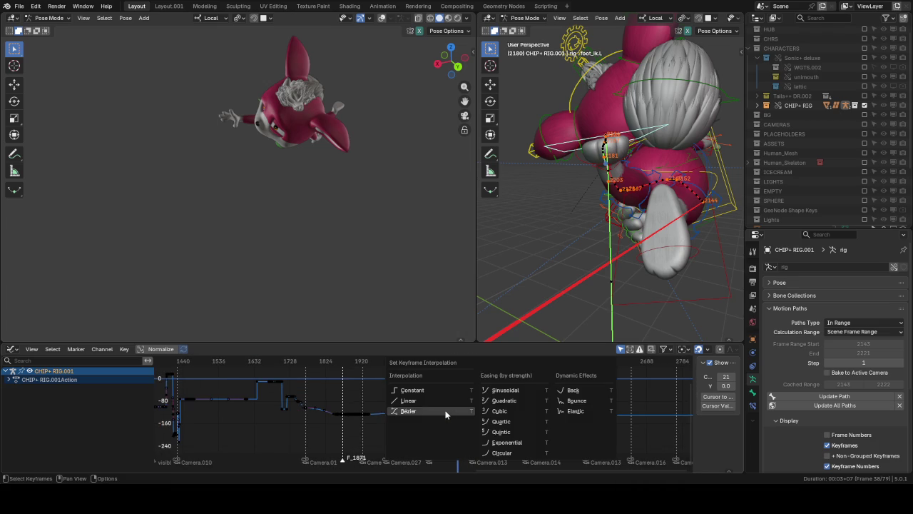
{"action": "left_click", "coordinate": [101, 349]}
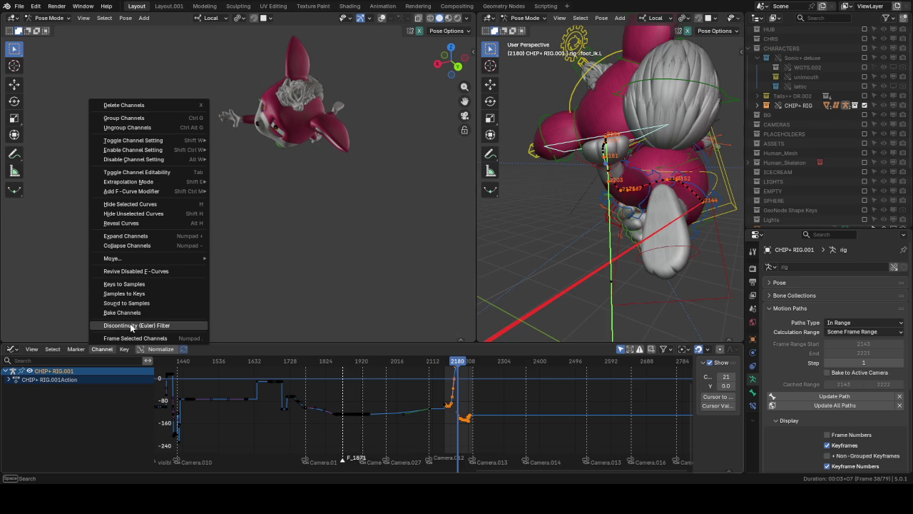
{"action": "left_click", "coordinate": [131, 326]}
Step: Reveal foot_ik.L's X and Y Euler rotation curves and rerun the Euler discontinuity filter
{"action": "left_click", "coordinate": [8, 379]}
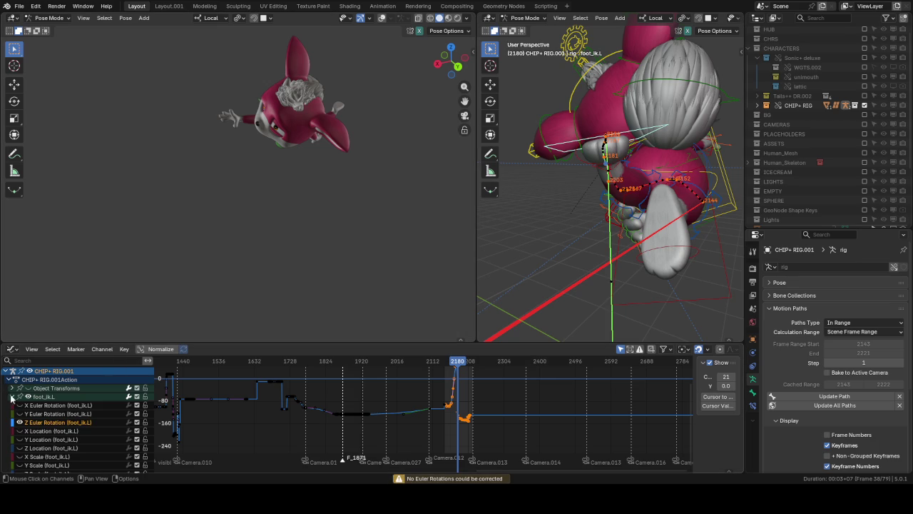
{"action": "left_click", "coordinate": [20, 413]}
{"action": "left_click", "coordinate": [20, 404]}
{"action": "scroll", "coordinate": [495, 436], "scroll_direction": "down", "scroll_amount": 2}
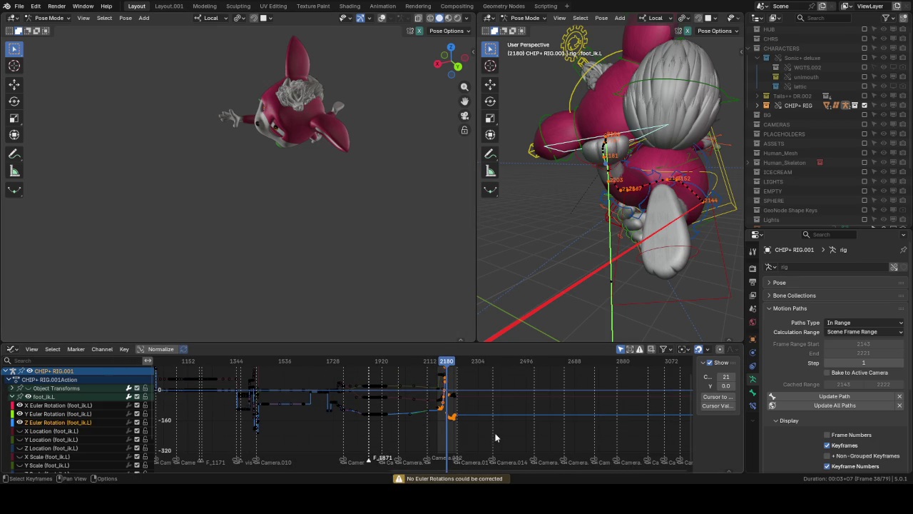
{"action": "middle_click_drag", "start_coordinate": [481, 380], "coordinate": [479, 413]}
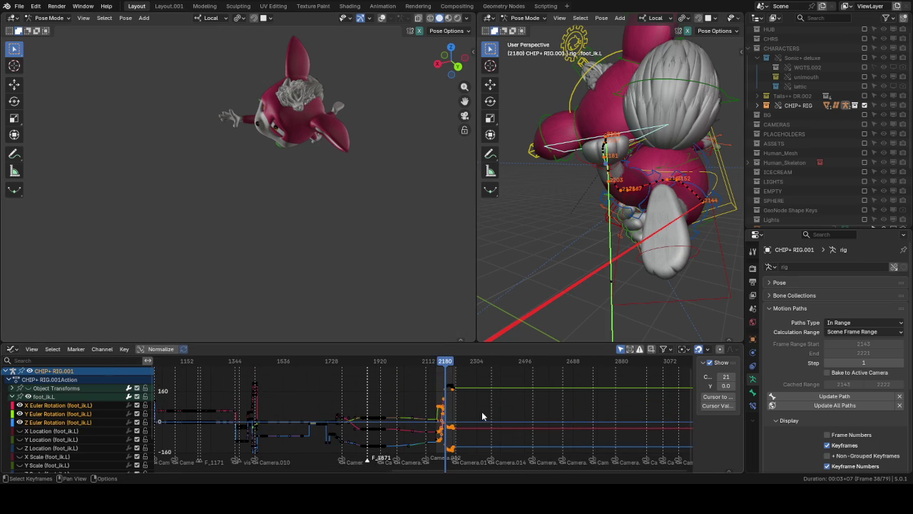
{"action": "left_click_drag", "start_coordinate": [478, 408], "coordinate": [438, 378]}
{"action": "left_click", "coordinate": [100, 350]}
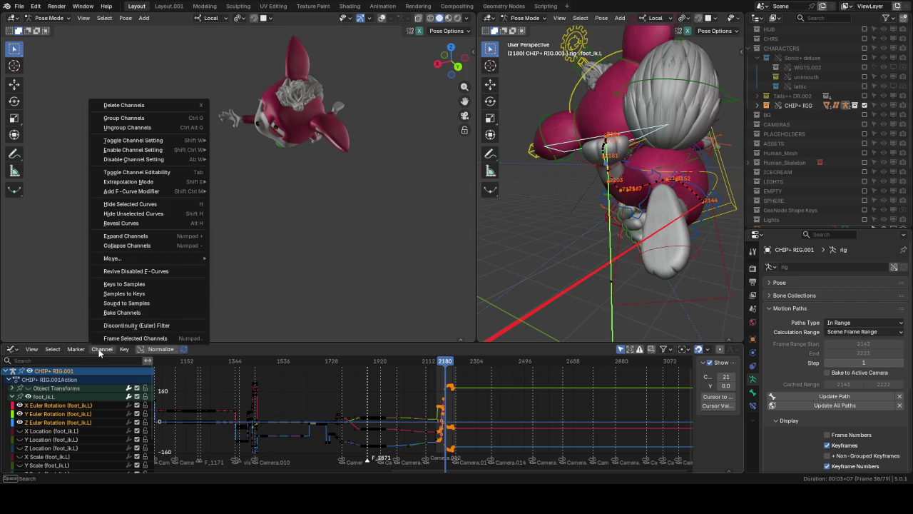
{"action": "left_click", "coordinate": [130, 326]}
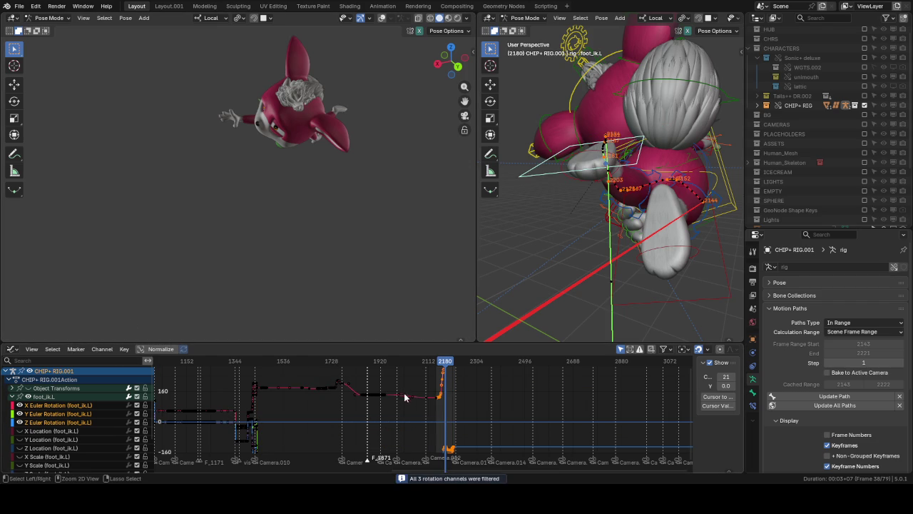
{"action": "key", "text": "ctrl+Tab"}
{"action": "left_click_drag", "start_coordinate": [342, 361], "coordinate": [294, 362]}
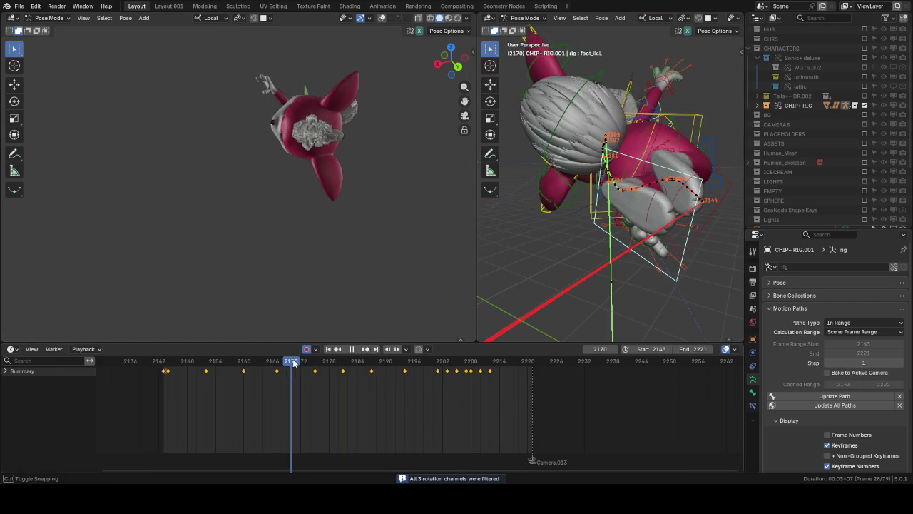
{"action": "key", "text": "space"}
{"action": "key", "text": "space"}
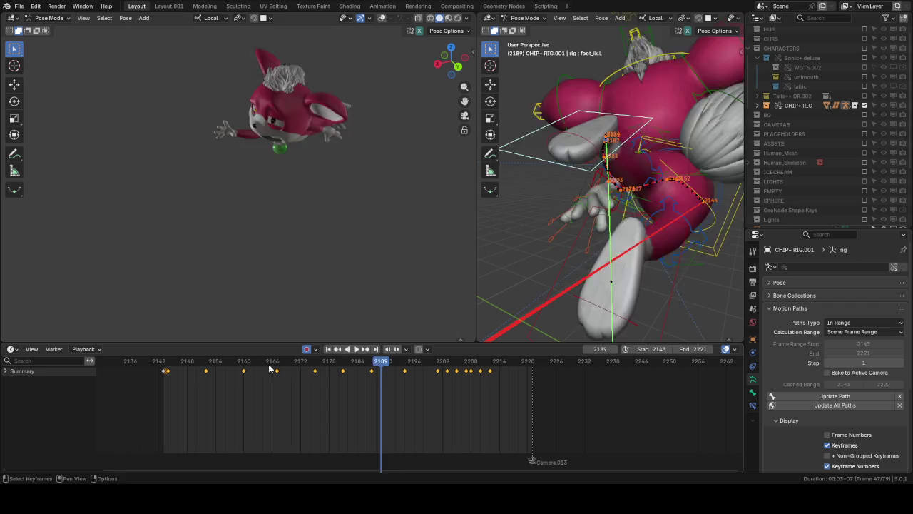
{"action": "left_click", "coordinate": [279, 366]}
{"action": "key", "text": "space"}
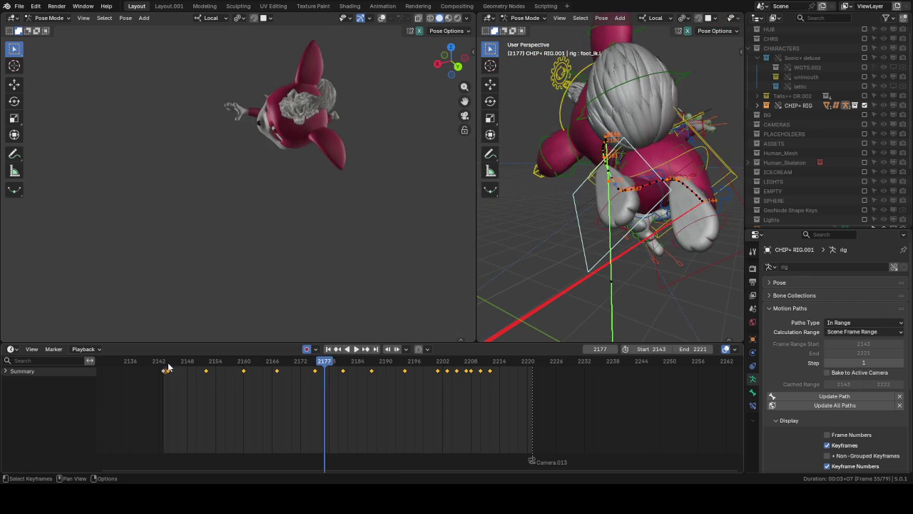
{"action": "left_click", "coordinate": [171, 368]}
{"action": "key", "text": "space"}
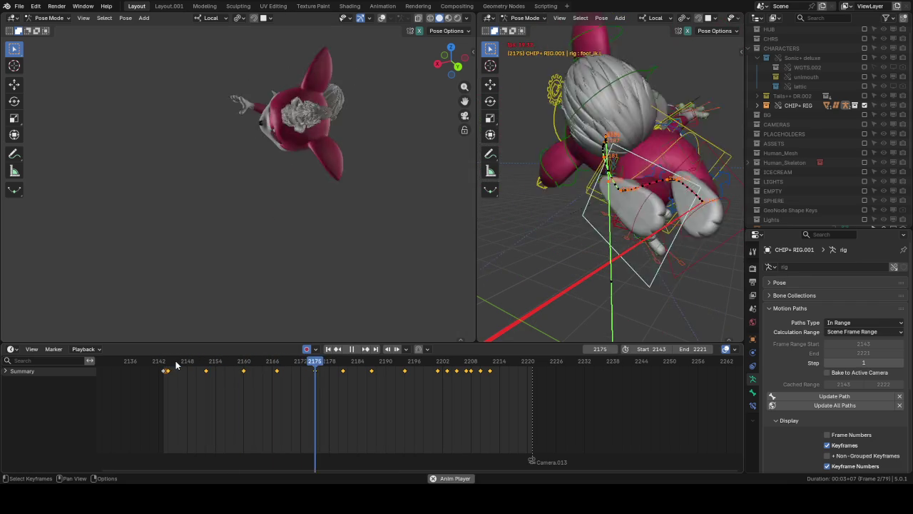
{"action": "key", "text": "space"}
{"action": "left_click", "coordinate": [306, 362]}
{"action": "key", "text": "space"}
{"action": "key", "text": "space"}
{"action": "middle_click_drag", "start_coordinate": [575, 211], "coordinate": [549, 235]}
{"action": "left_click_drag", "start_coordinate": [357, 361], "coordinate": [343, 362]}
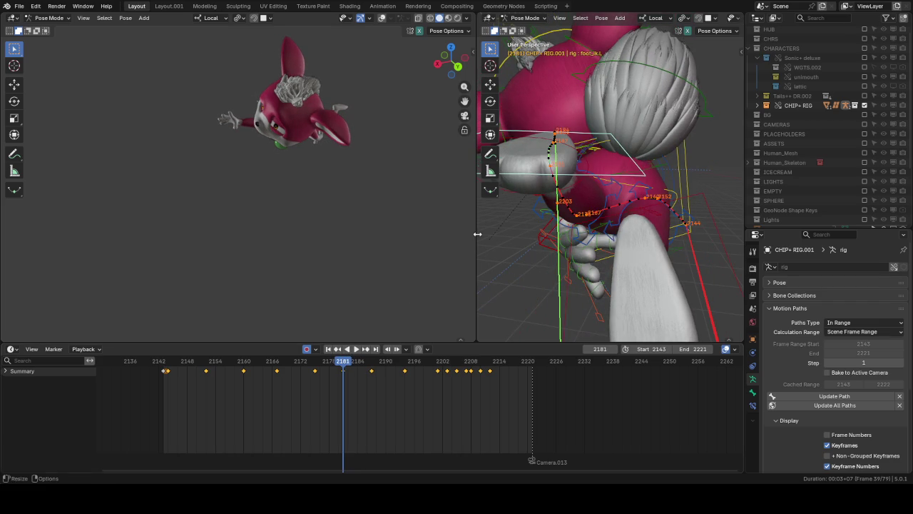
{"action": "middle_click_drag", "start_coordinate": [499, 235], "coordinate": [571, 149]}
Step: Reposition the foot_ik.L bone at frame 2181, then again at frame 2187
{"action": "key", "text": "g"}
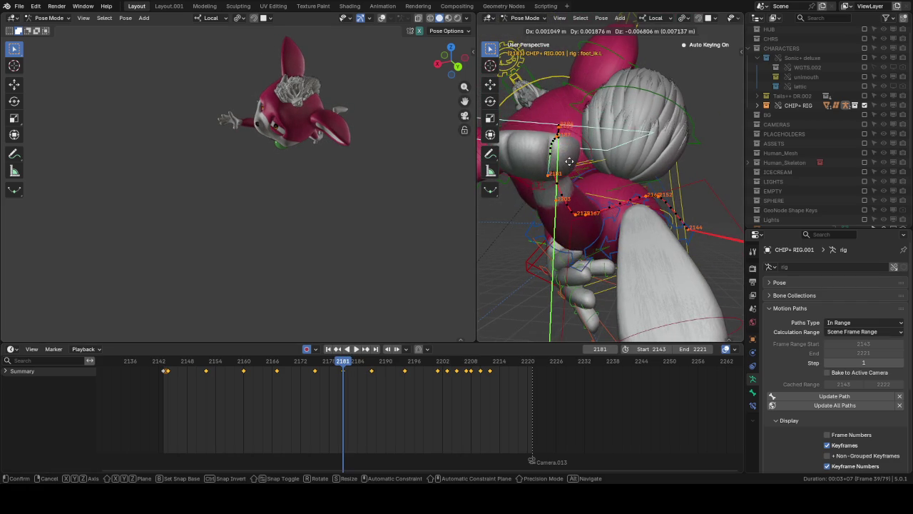
{"action": "left_click", "coordinate": [569, 165]}
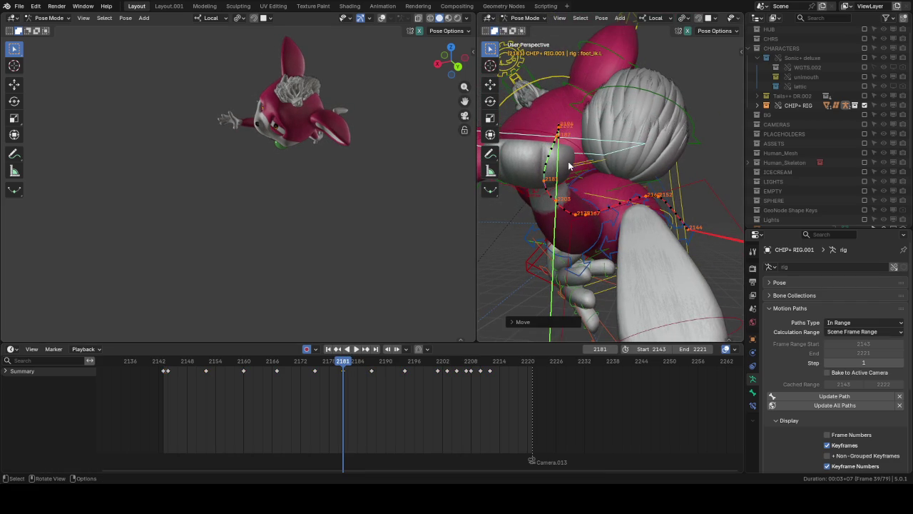
{"action": "middle_click_drag", "start_coordinate": [570, 165], "coordinate": [566, 204]}
{"action": "left_click_drag", "start_coordinate": [365, 364], "coordinate": [371, 364]}
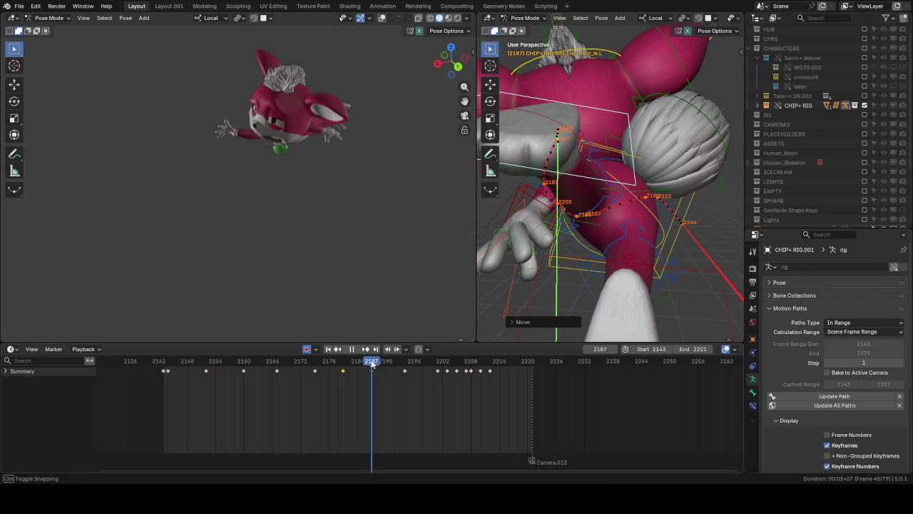
{"action": "mouse_move", "coordinate": [518, 154]}
{"action": "middle_mouse_down"}
{"action": "mouse_move", "coordinate": [591, 118]}
{"action": "mouse_move", "coordinate": [609, 165]}
{"action": "mouse_move", "coordinate": [605, 148]}
{"action": "middle_mouse_up"}
{"action": "key", "text": "g"}
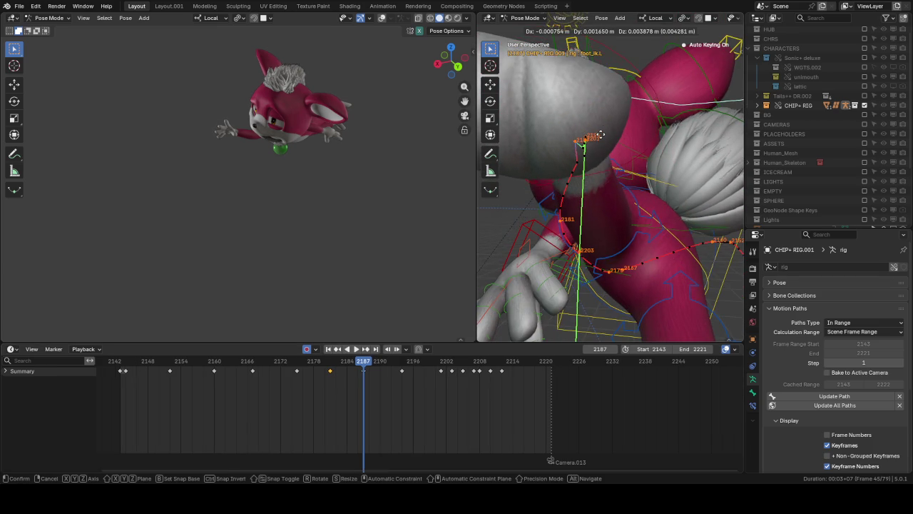
{"action": "left_click", "coordinate": [403, 364]}
Step: Reposition foot_ik.L at keyframe 2201, then at keyframe 2194
{"action": "left_click", "coordinate": [403, 363]}
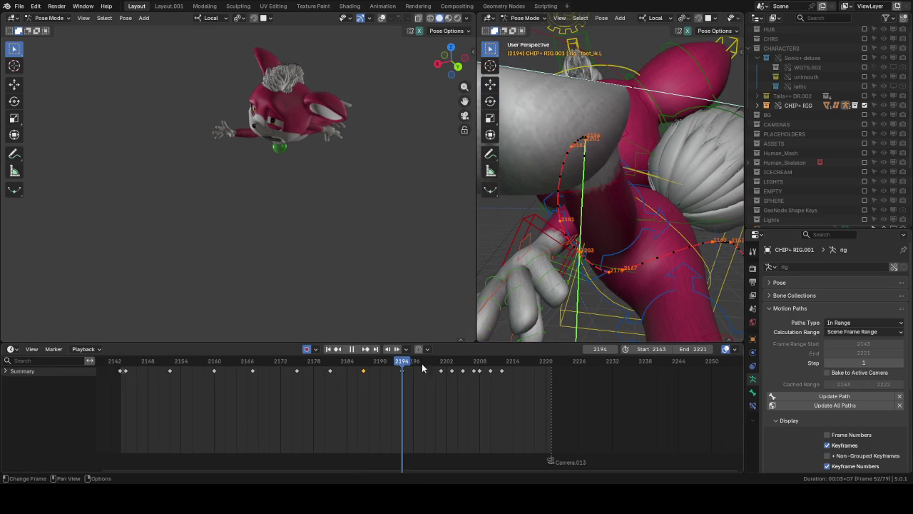
{"action": "left_click", "coordinate": [441, 368]}
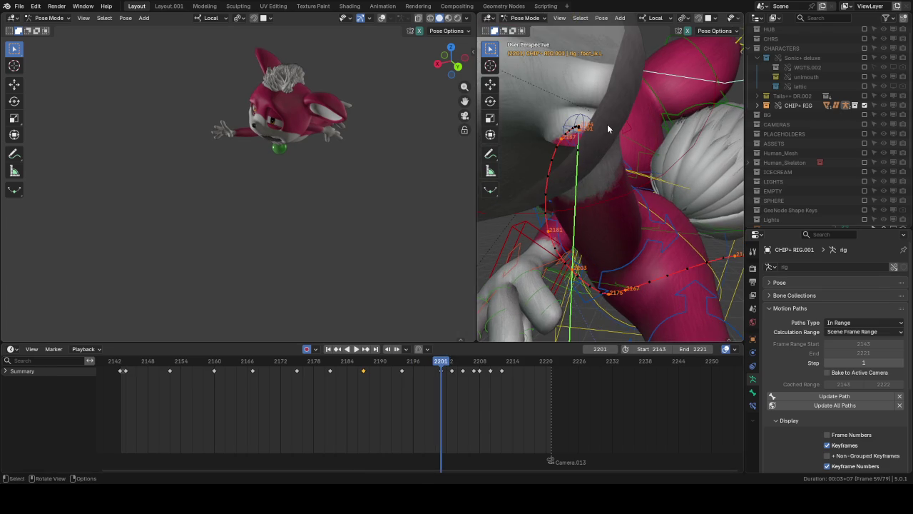
{"action": "key", "text": "g"}
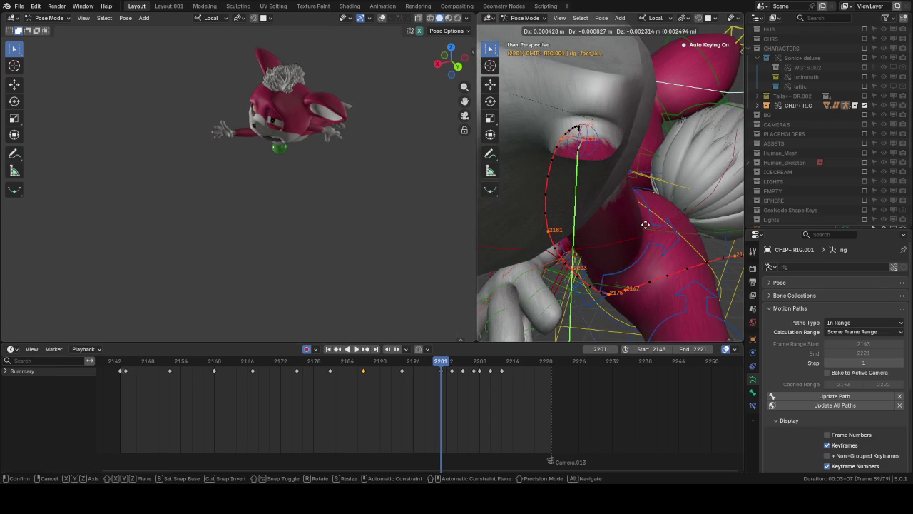
{"action": "left_click", "coordinate": [643, 223]}
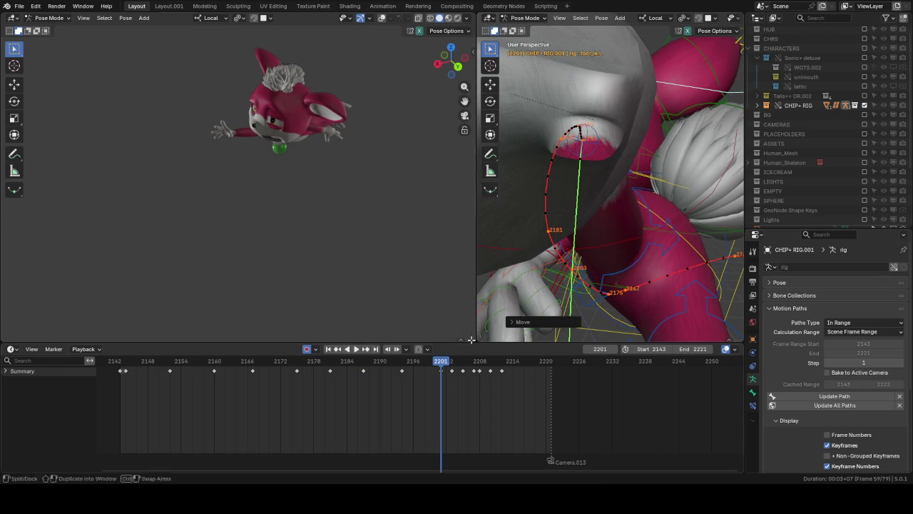
{"action": "left_click", "coordinate": [401, 368]}
{"action": "key", "text": "g"}
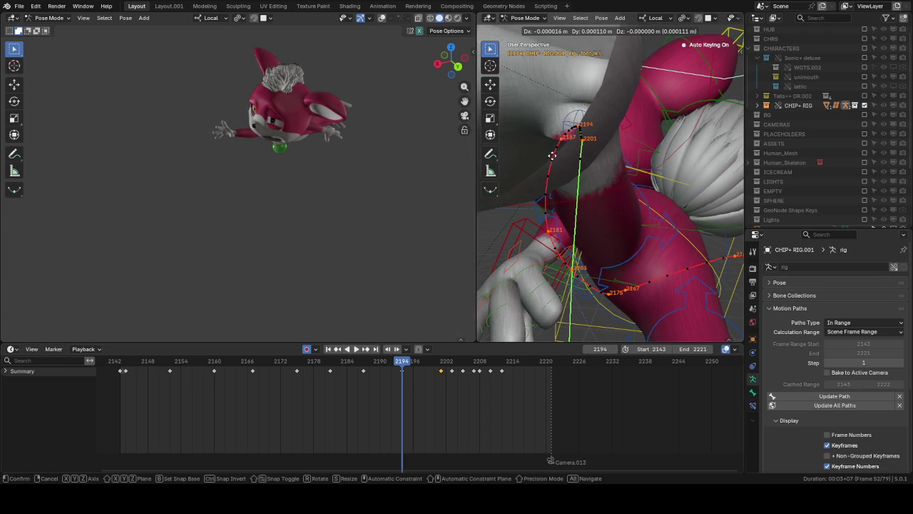
{"action": "left_click", "coordinate": [557, 159]}
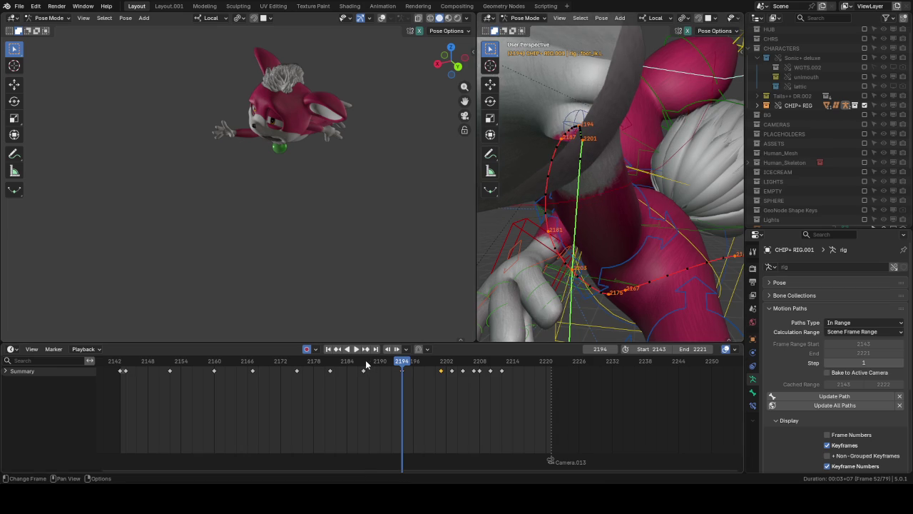
Step: Refine the foot_ik.L poses again at frames 2187 and 2194
{"action": "key", "text": "shift+ctrl+space"}
{"action": "key", "text": "Escape"}
{"action": "key", "text": "g"}
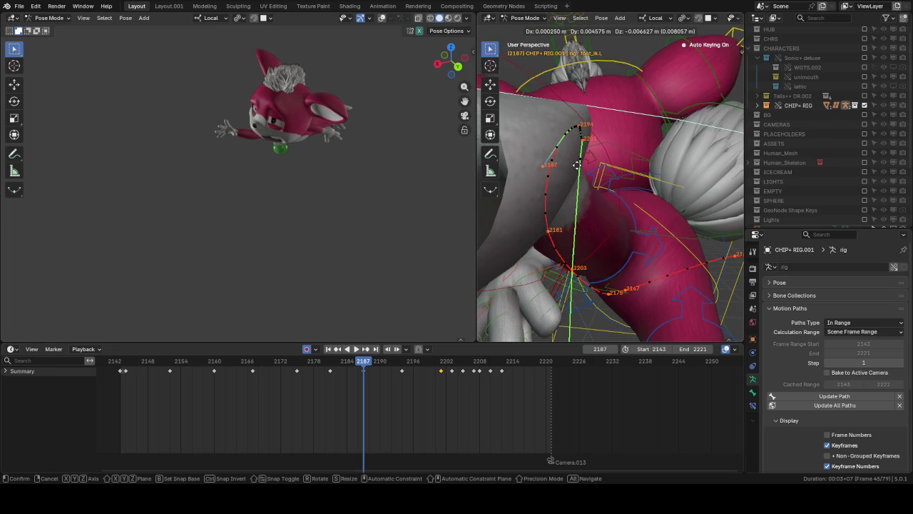
{"action": "left_click", "coordinate": [580, 165]}
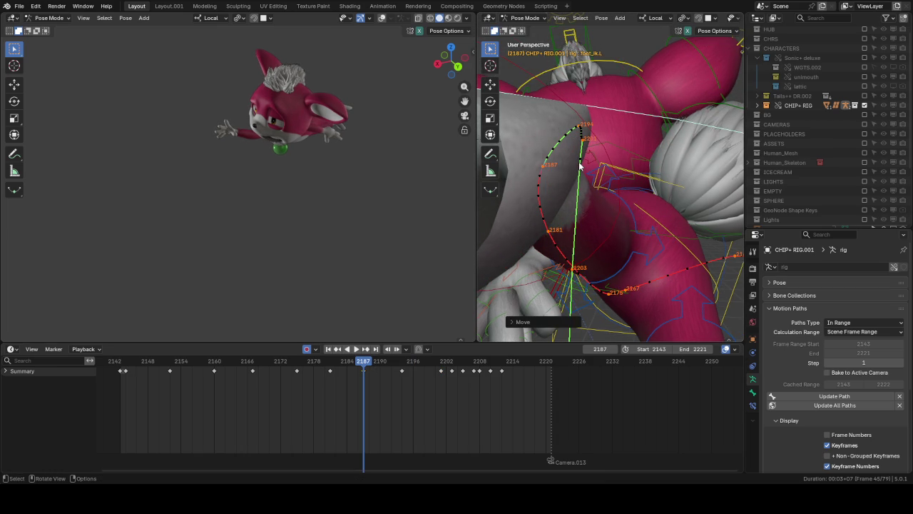
{"action": "key", "text": "Up"}
{"action": "key", "text": "g"}
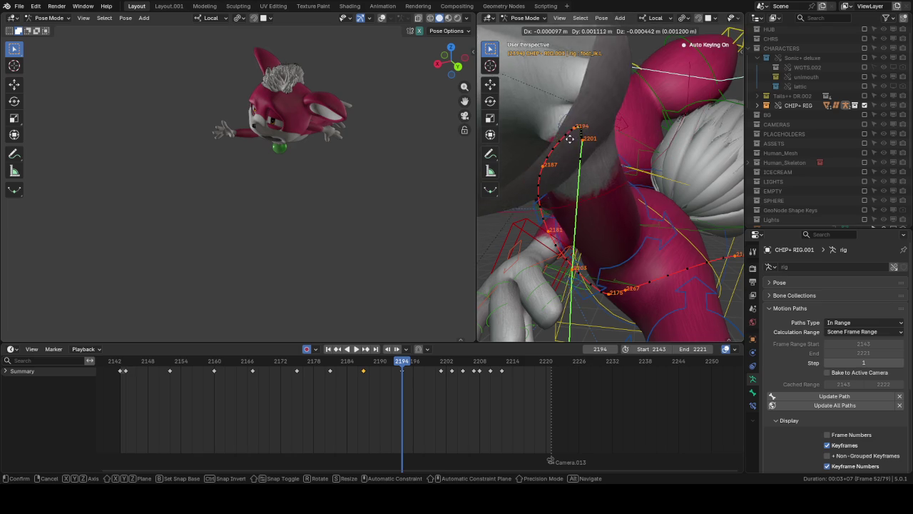
{"action": "left_click", "coordinate": [567, 143]}
{"action": "key", "text": "g"}
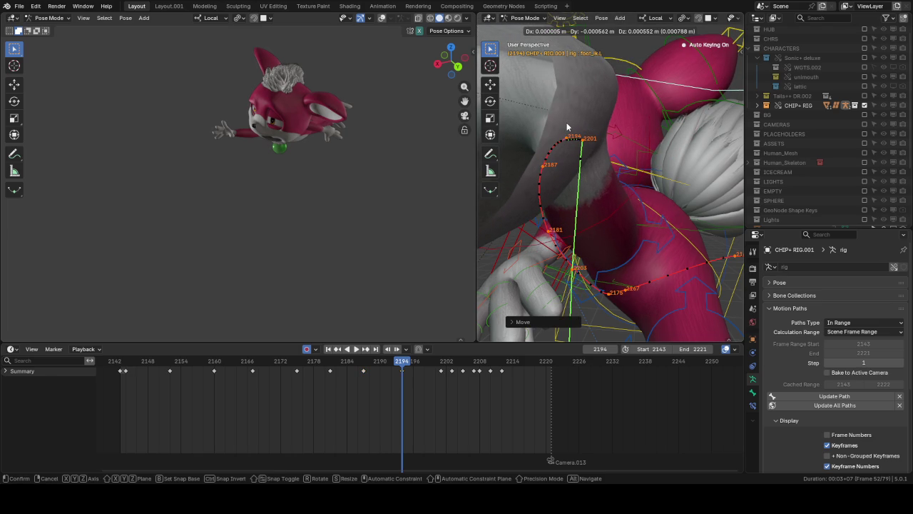
{"action": "left_click", "coordinate": [567, 126]}
{"action": "left_click", "coordinate": [312, 361]}
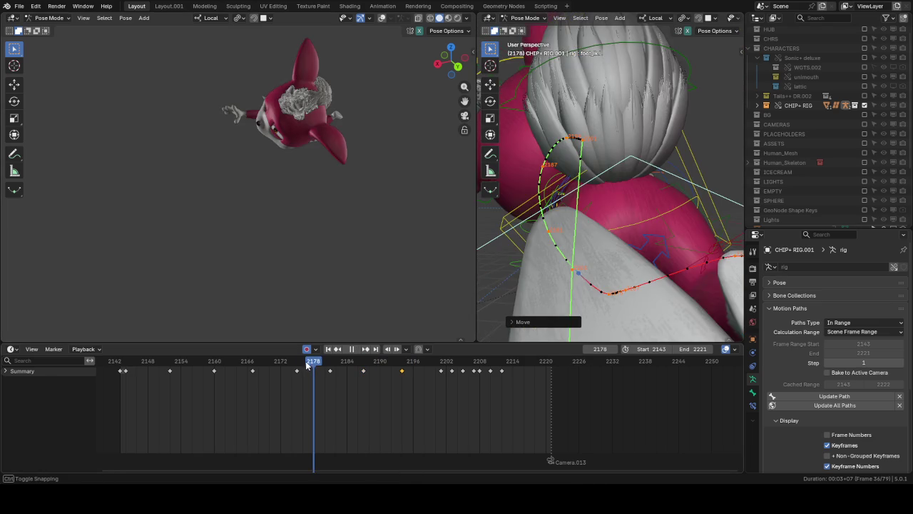
{"action": "key", "text": "space"}
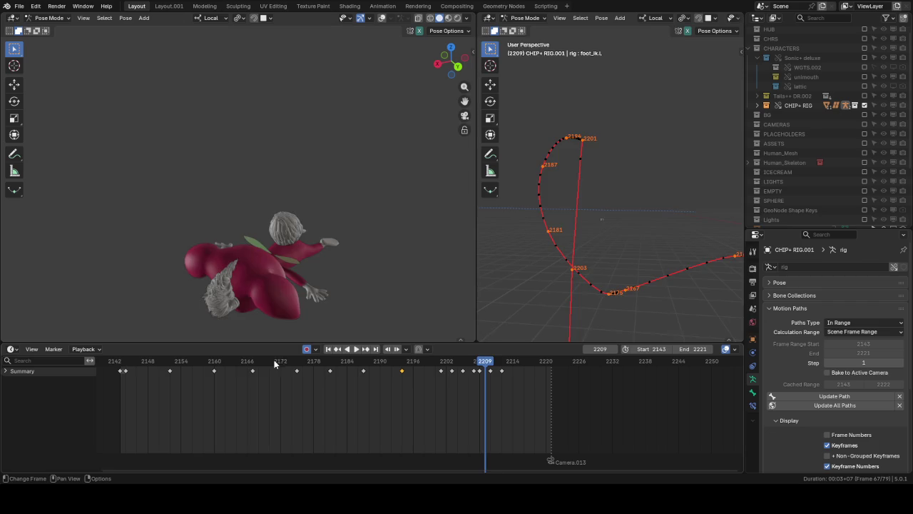
{"action": "left_click", "coordinate": [232, 361]}
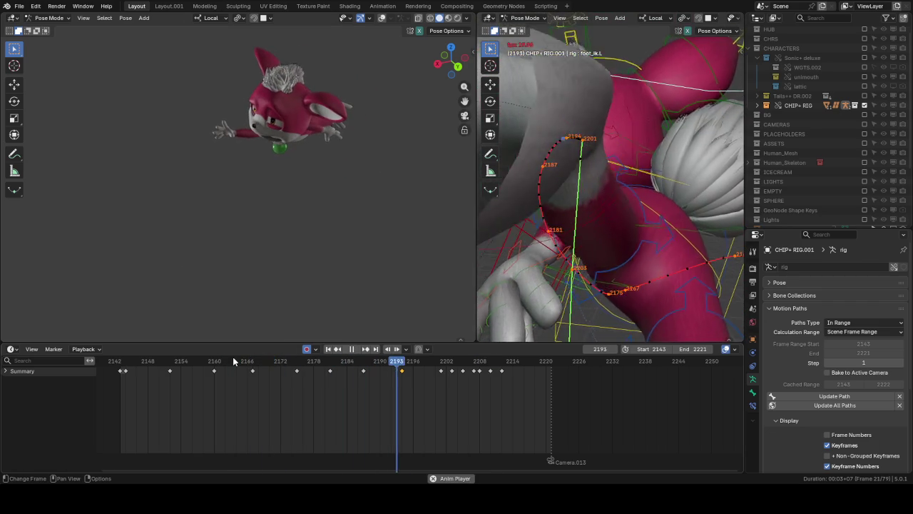
{"action": "key", "text": "space"}
{"action": "left_click", "coordinate": [183, 363]}
{"action": "key", "text": "space"}
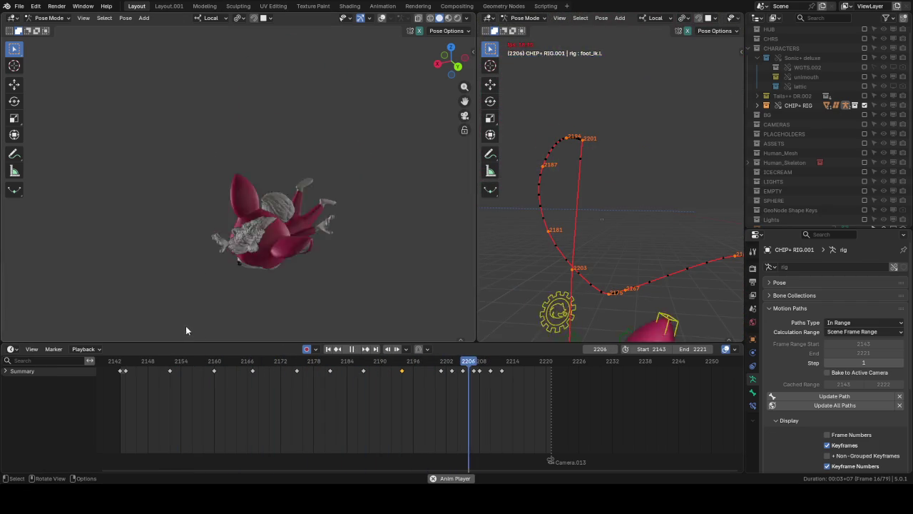
{"action": "left_click", "coordinate": [127, 363]}
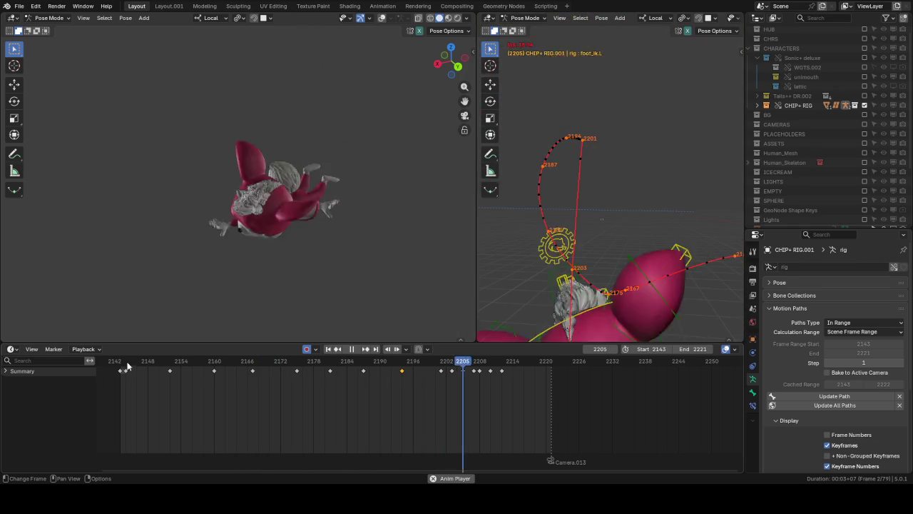
{"action": "left_click_drag", "start_coordinate": [170, 362], "coordinate": [177, 362]}
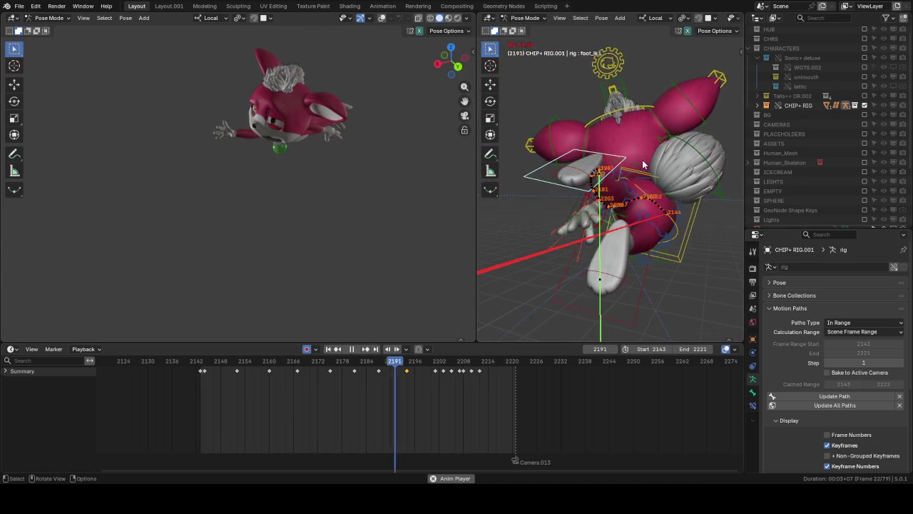
{"action": "key", "text": "space"}
{"action": "left_click", "coordinate": [206, 365]}
{"action": "key", "text": "space"}
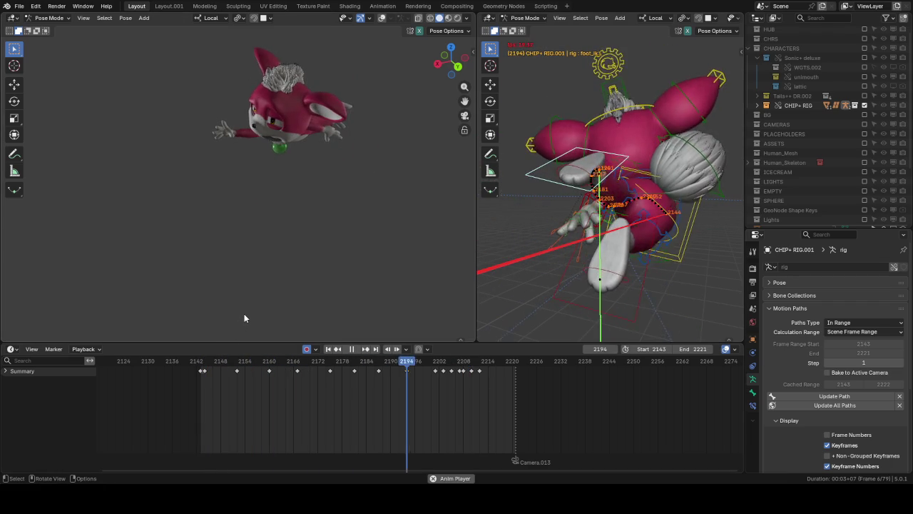
{"action": "key", "text": "space"}
{"action": "left_click", "coordinate": [350, 360]}
{"action": "key", "text": "space"}
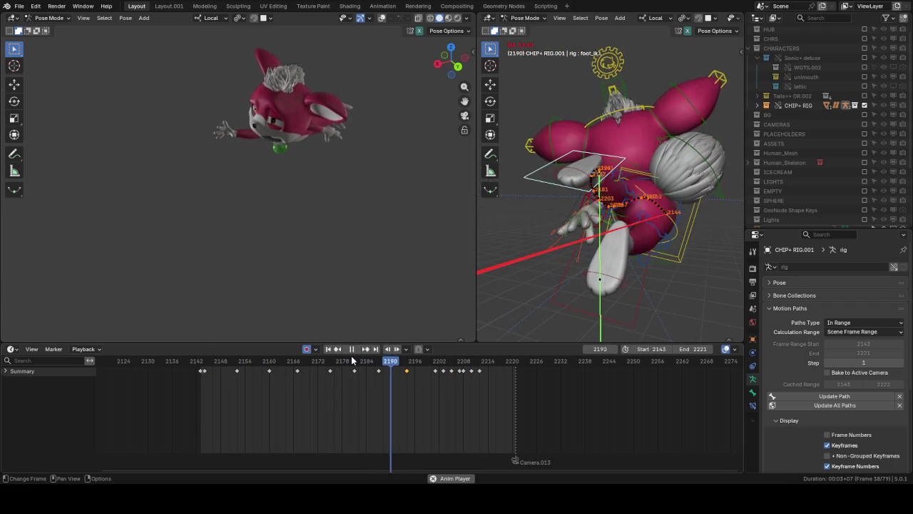
Step: Replay the foot motion from frame 2180, stop at 2188, and save the .blend file
{"action": "left_click", "coordinate": [352, 361]}
{"action": "left_click", "coordinate": [353, 361]}
{"action": "key", "text": "space"}
{"action": "middle_click_drag", "start_coordinate": [637, 219], "coordinate": [621, 194]}
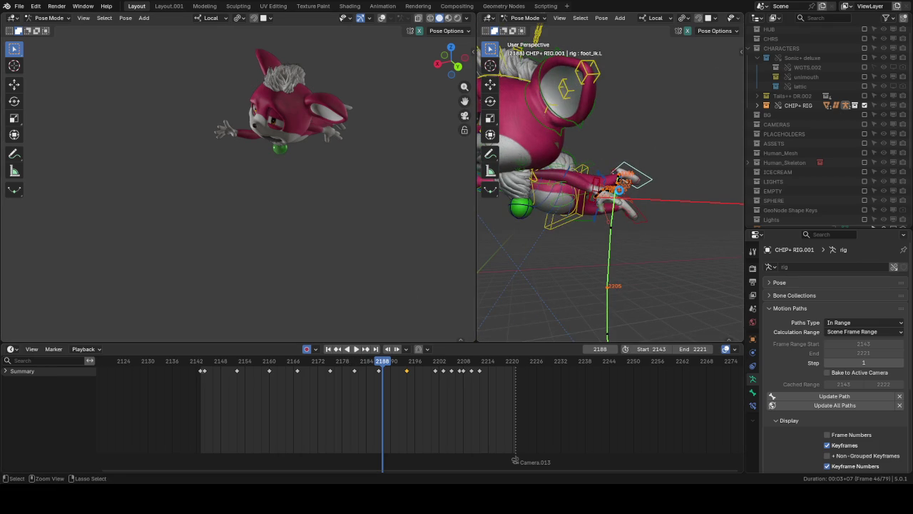
{"action": "key", "text": "ctrl+s"}
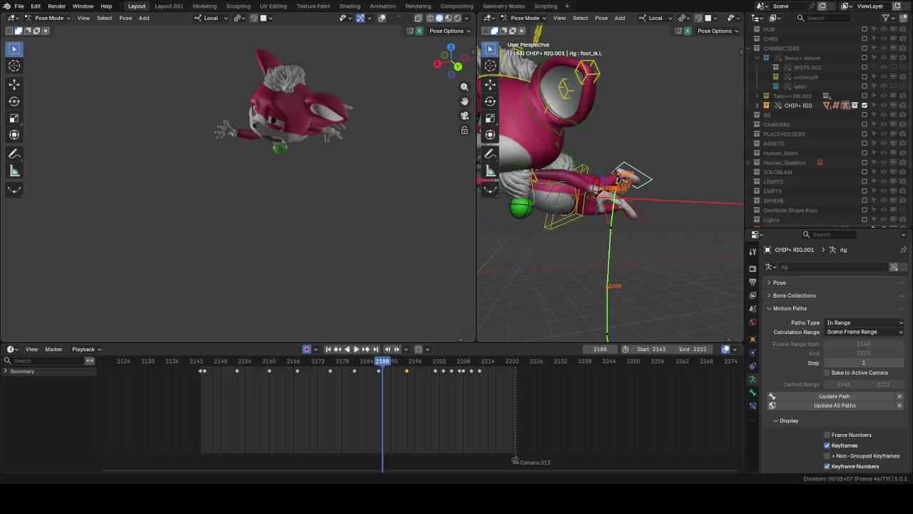
{"action": "left_click_drag", "start_coordinate": [380, 365], "coordinate": [291, 329]}
Step: Replay the foot_ik.L motion from frames 2178, 2166 and 2179
{"action": "key", "text": "space"}
{"action": "key", "text": "space"}
{"action": "mouse_move", "coordinate": [584, 129]}
{"action": "middle_mouse_down"}
{"action": "mouse_move", "coordinate": [690, 167]}
{"action": "mouse_move", "coordinate": [645, 224]}
{"action": "mouse_move", "coordinate": [624, 227]}
{"action": "middle_mouse_up"}
{"action": "left_click", "coordinate": [625, 227]}
{"action": "left_click", "coordinate": [581, 170]}
{"action": "mouse_move", "coordinate": [582, 181]}
{"action": "middle_mouse_down"}
{"action": "mouse_move", "coordinate": [583, 191]}
{"action": "mouse_move", "coordinate": [510, 232]}
{"action": "middle_mouse_up"}
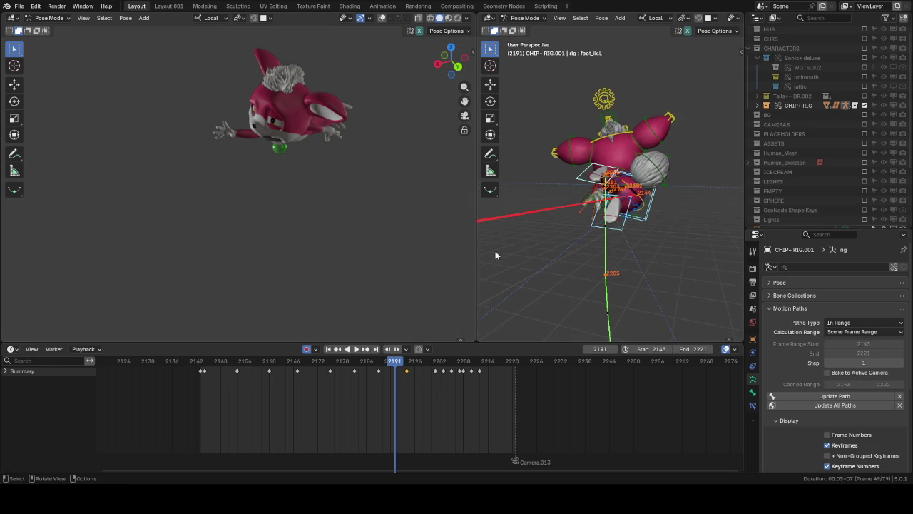
{"action": "left_click", "coordinate": [335, 360]}
{"action": "key", "text": "space"}
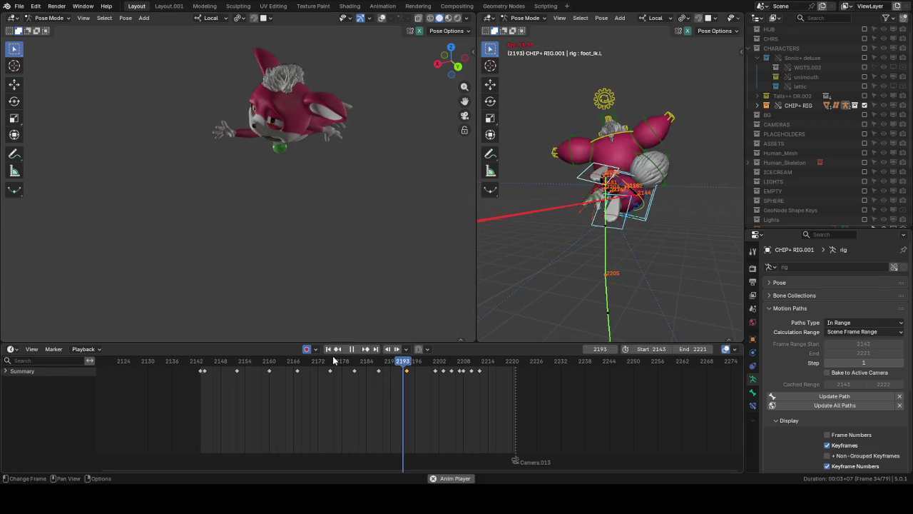
{"action": "left_click", "coordinate": [292, 361]}
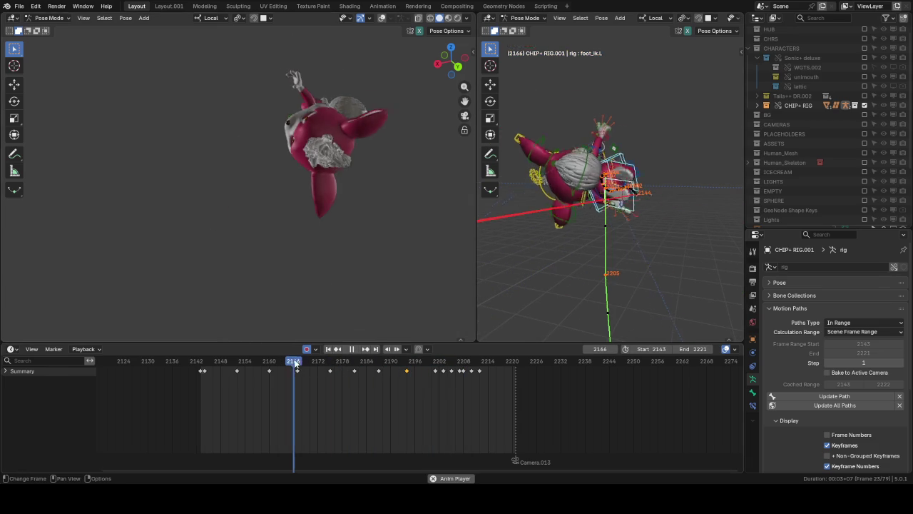
{"action": "left_click_drag", "start_coordinate": [346, 361], "coordinate": [330, 362]}
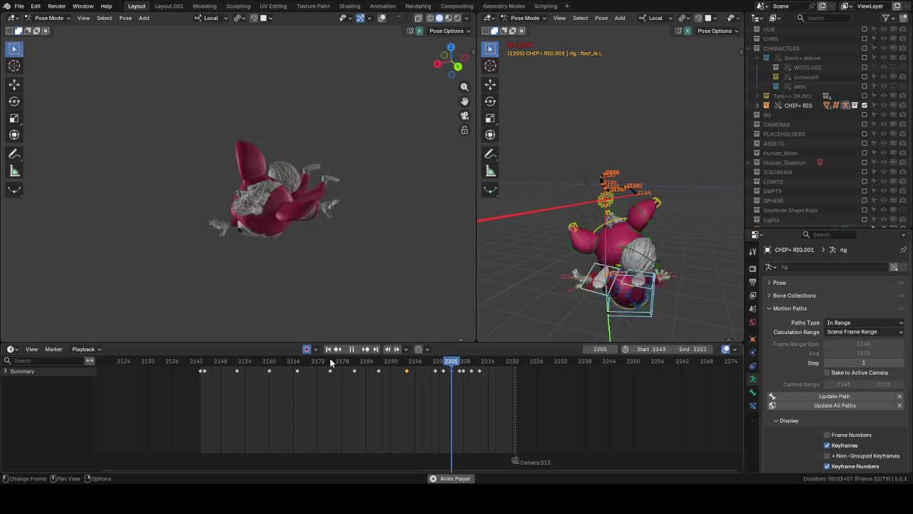
{"action": "key", "text": "space"}
Step: Replay from frames 2186, 2184, 2166 and 2172, then pause at frame 2188
{"action": "left_click", "coordinate": [374, 361]}
{"action": "key", "text": "space"}
{"action": "left_click_drag", "start_coordinate": [366, 361], "coordinate": [279, 360]}
{"action": "key", "text": "space"}
{"action": "key", "text": "space"}
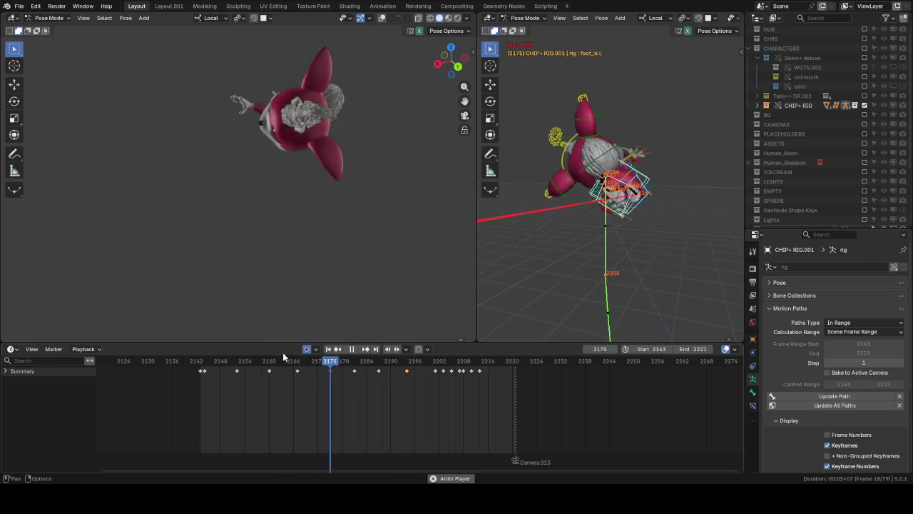
{"action": "left_click", "coordinate": [290, 361]}
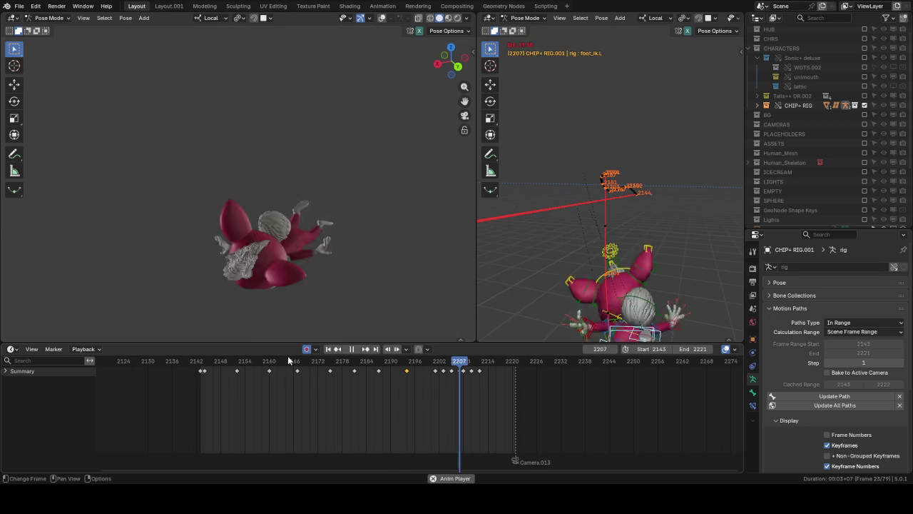
{"action": "key", "text": "space"}
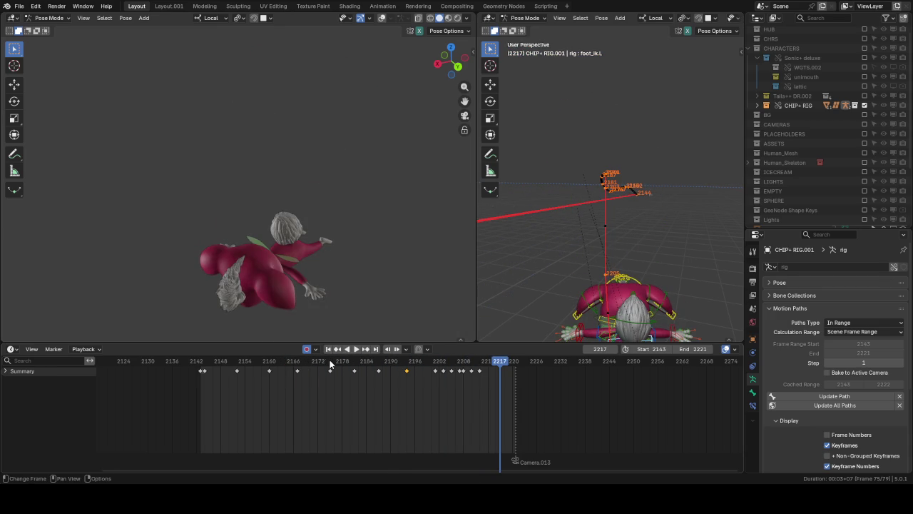
{"action": "left_click", "coordinate": [330, 360]}
{"action": "left_click", "coordinate": [356, 348]}
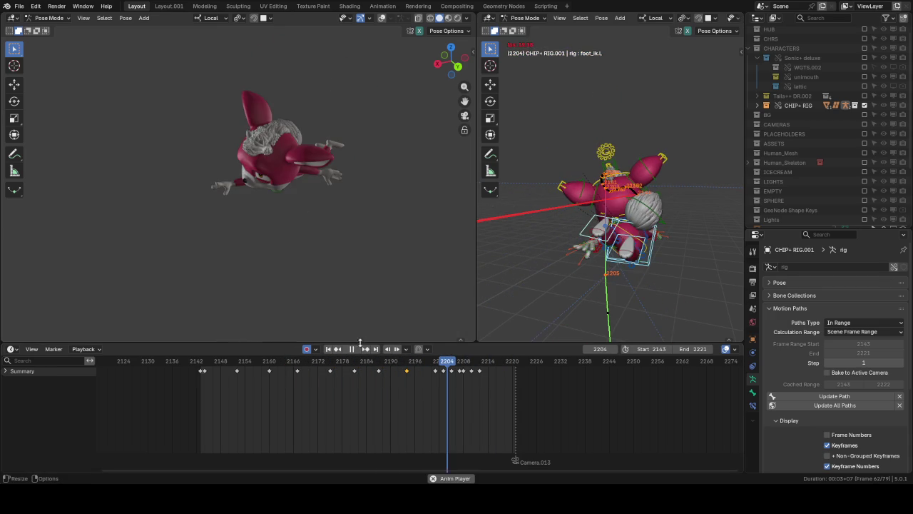
{"action": "left_click", "coordinate": [383, 361]}
{"action": "left_click", "coordinate": [383, 361]}
{"action": "left_click", "coordinate": [382, 361]}
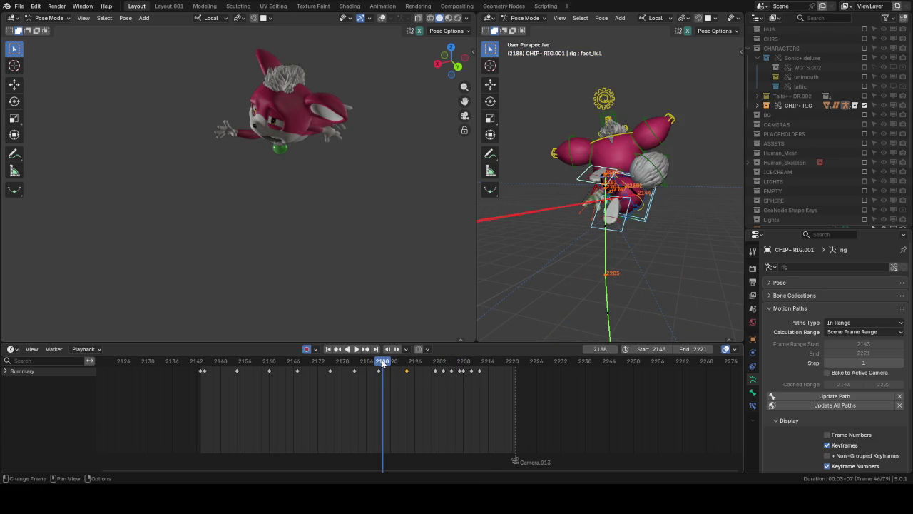
{"action": "scroll", "coordinate": [574, 205], "scroll_direction": "up", "scroll_amount": 2}
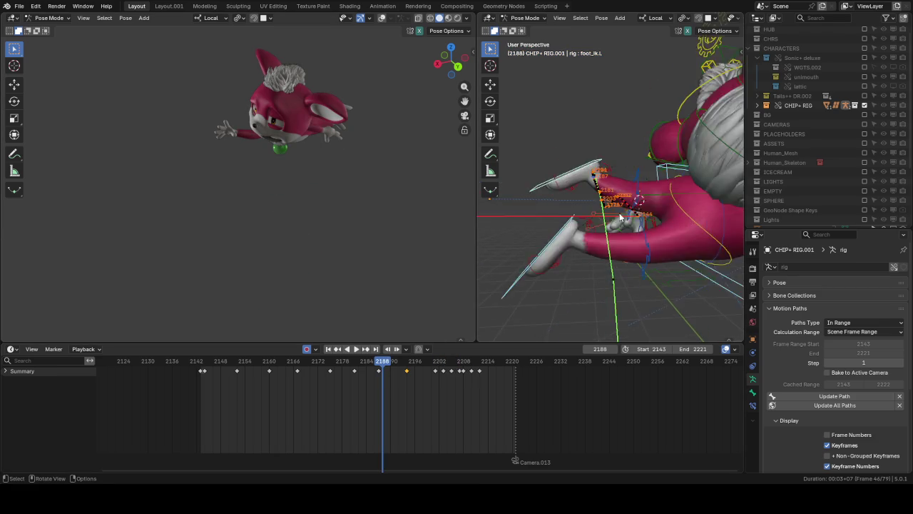
Step: Play the animation and stop it at frame 2181
{"action": "scroll", "coordinate": [574, 206], "scroll_direction": "up", "scroll_amount": 3}
{"action": "scroll", "coordinate": [574, 205], "scroll_direction": "up", "scroll_amount": 3}
{"action": "scroll", "coordinate": [574, 205], "scroll_direction": "down", "scroll_amount": 4}
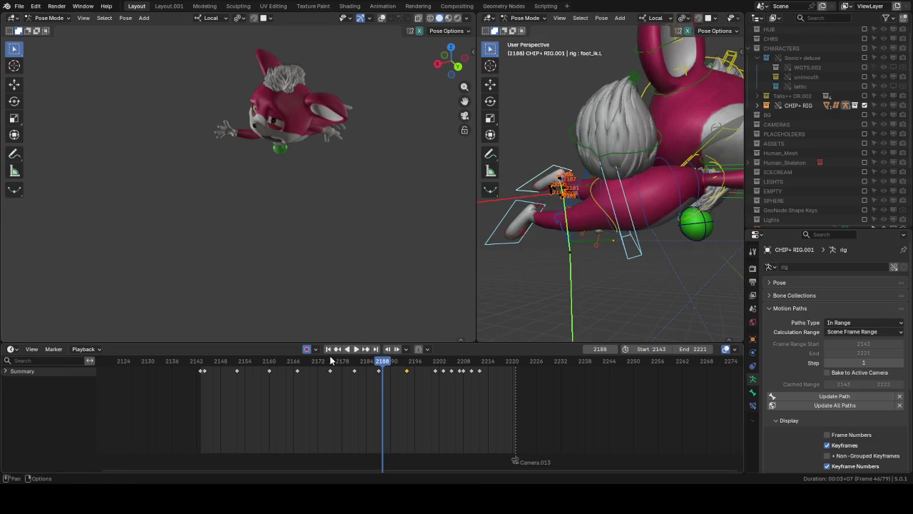
{"action": "key", "text": "space"}
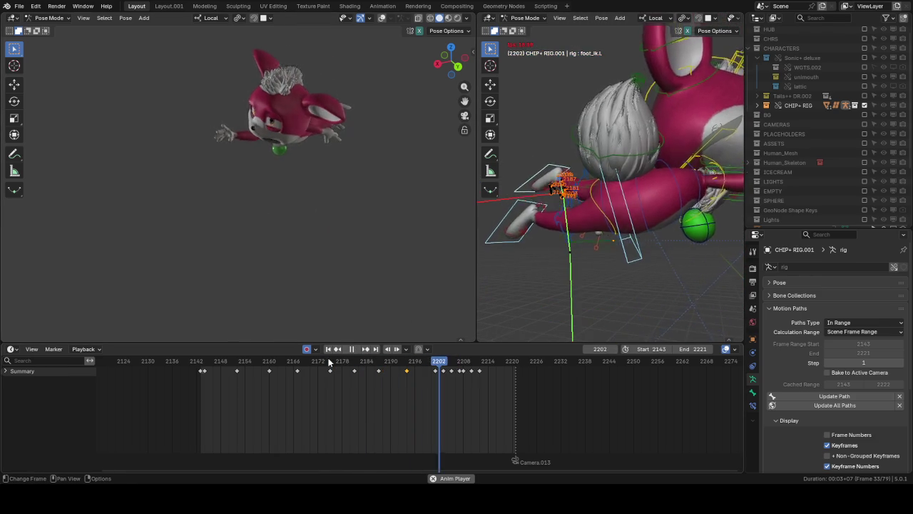
{"action": "key", "text": "space"}
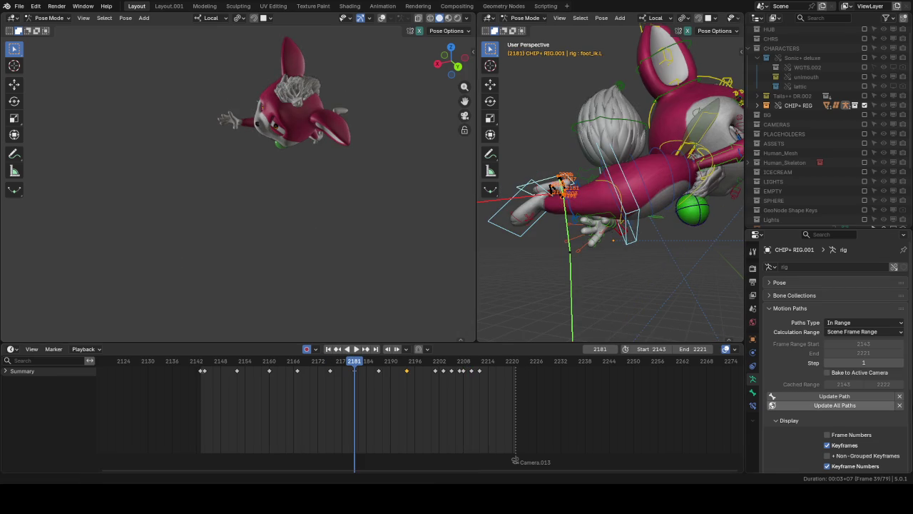
Step: Clear the old motion path and recalculate foot_ik.L's path for frames 2143–2222
{"action": "left_click", "coordinate": [899, 405]}
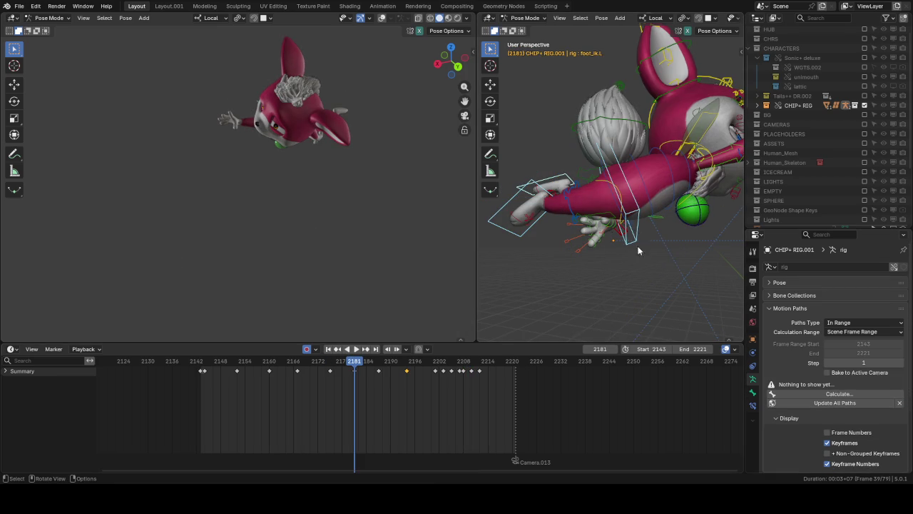
{"action": "left_click", "coordinate": [799, 393]}
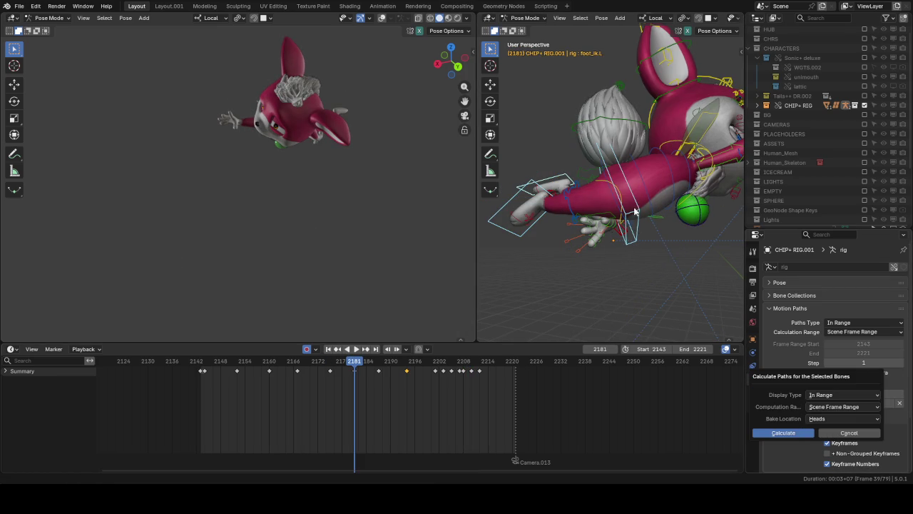
{"action": "key", "text": "Return"}
{"action": "mouse_move", "coordinate": [632, 212]}
{"action": "middle_mouse_down"}
{"action": "mouse_move", "coordinate": [677, 195]}
{"action": "mouse_move", "coordinate": [633, 202]}
{"action": "mouse_move", "coordinate": [664, 226]}
{"action": "mouse_move", "coordinate": [609, 251]}
{"action": "middle_mouse_up"}
{"action": "scroll", "coordinate": [677, 195], "scroll_direction": "up", "scroll_amount": 5}
{"action": "scroll", "coordinate": [635, 197], "scroll_direction": "down", "scroll_amount": 3}
Step: Lower the torso bone about 0.001 m along global Z at frame 2194
{"action": "left_click", "coordinate": [664, 227]}
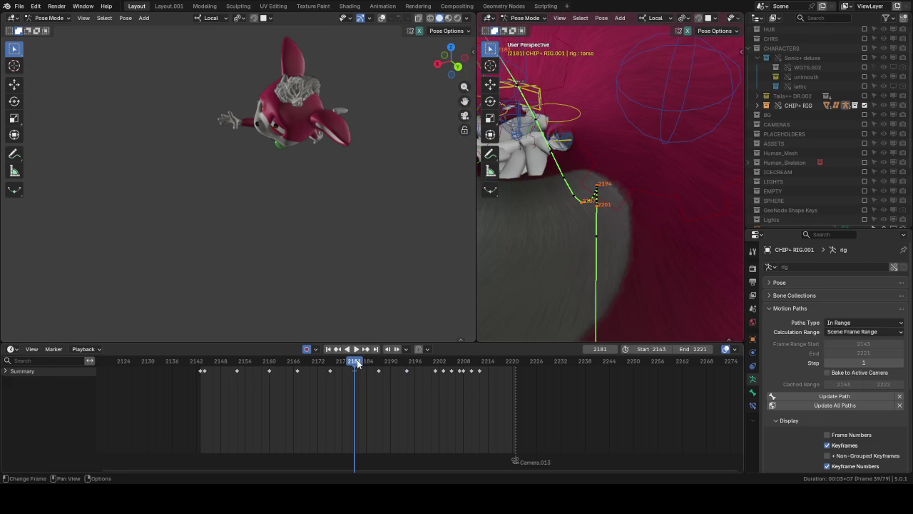
{"action": "left_click_drag", "start_coordinate": [359, 364], "coordinate": [407, 362]}
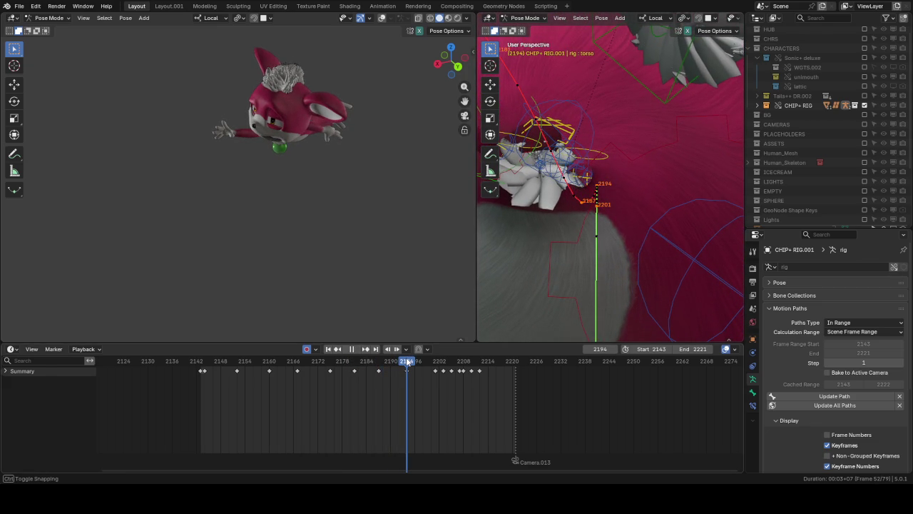
{"action": "key", "text": "g"}
{"action": "key", "text": "z"}
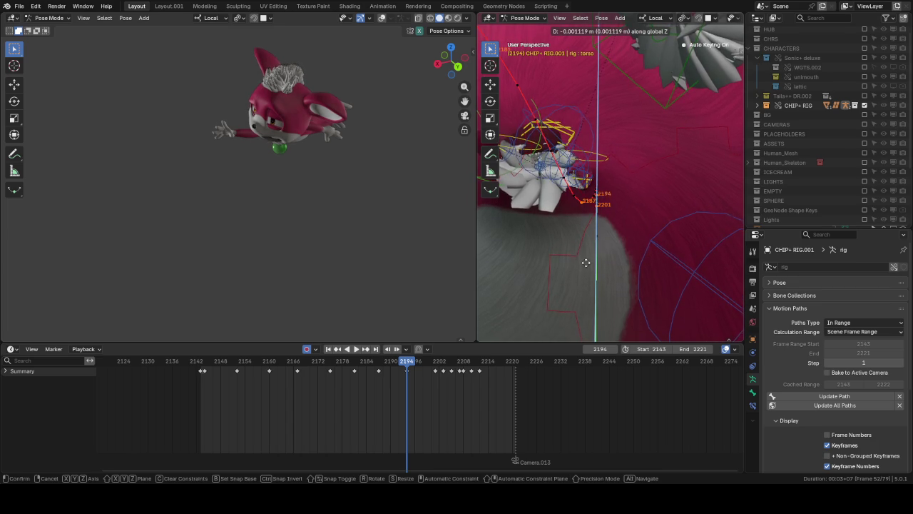
{"action": "left_click", "coordinate": [598, 207]}
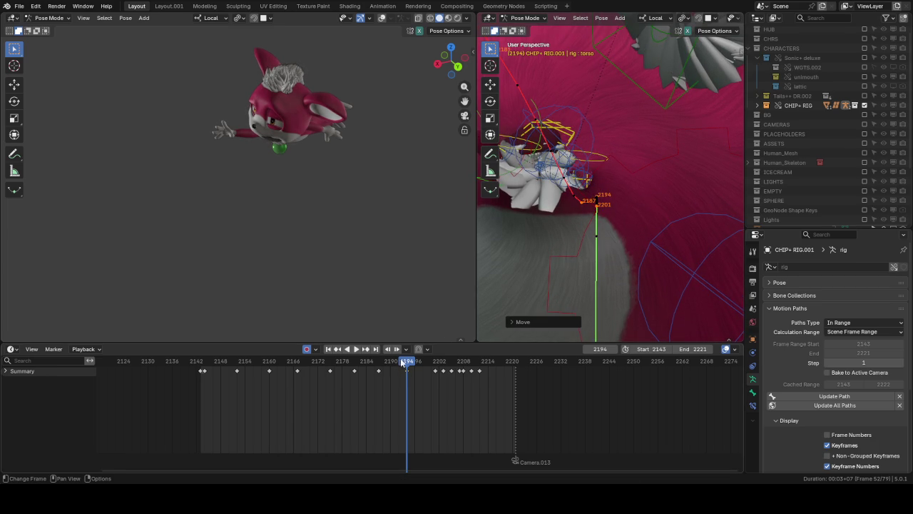
Step: Select the right and left foot IK bones, then the left hand IK bone
{"action": "mouse_move", "coordinate": [482, 317]}
{"action": "middle_mouse_down", "text": "ctrl"}
{"action": "mouse_move", "coordinate": [542, 214]}
{"action": "mouse_move", "coordinate": [604, 189]}
{"action": "mouse_move", "coordinate": [709, 248]}
{"action": "middle_mouse_up", "text": "ctrl"}
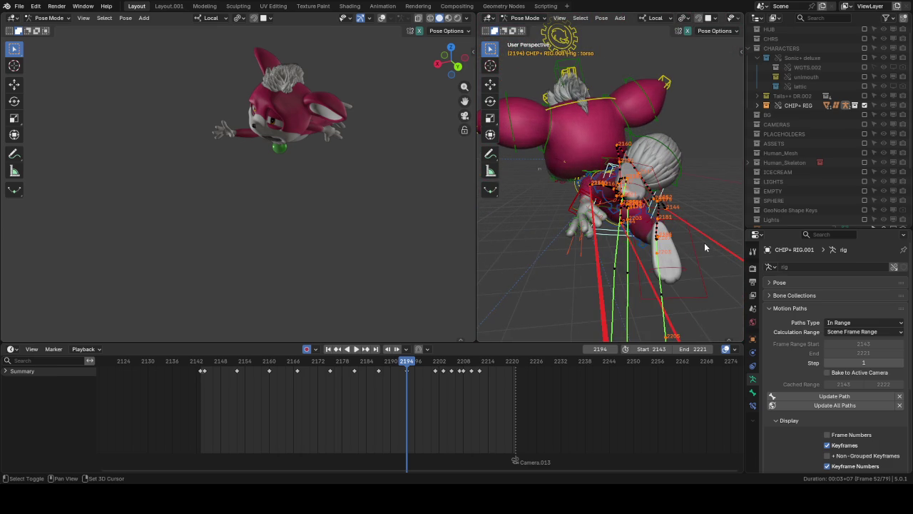
{"action": "left_click", "coordinate": [675, 205], "text": "shift"}
{"action": "left_click", "coordinate": [585, 200], "text": "shift"}
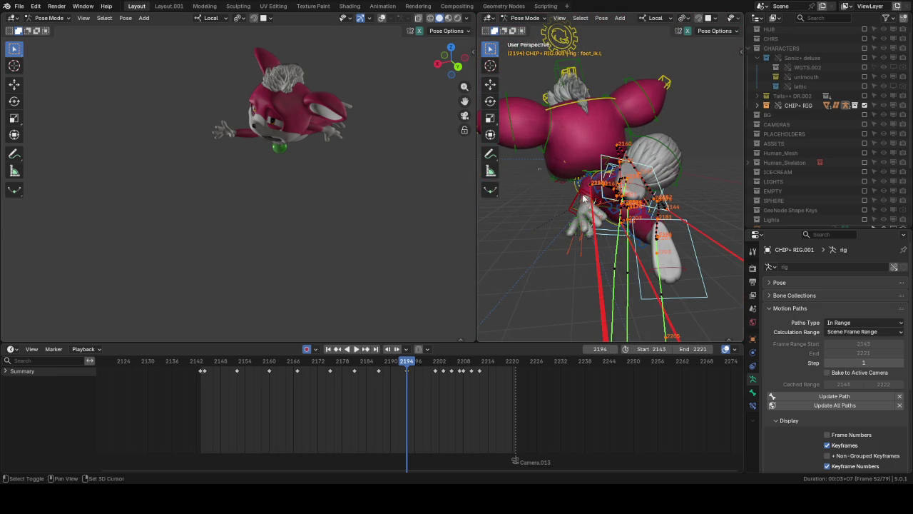
{"action": "left_click", "coordinate": [583, 202], "text": "shift"}
{"action": "middle_click_drag", "start_coordinate": [584, 202], "coordinate": [534, 182]}
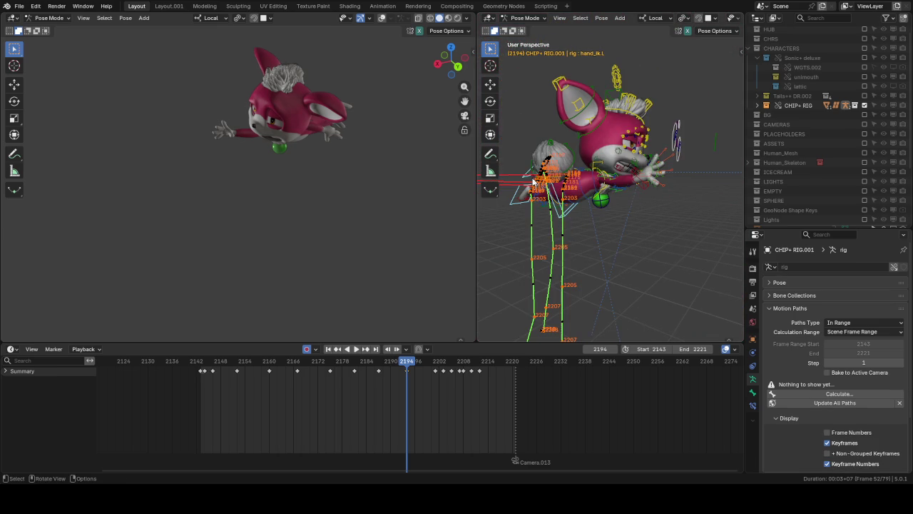
Step: Select hand_ik.R and nudge it along global Z at keyframe 2187
{"action": "left_click", "coordinate": [638, 189], "text": "shift"}
{"action": "mouse_move", "coordinate": [638, 189]}
{"action": "middle_mouse_down"}
{"action": "mouse_move", "coordinate": [532, 179]}
{"action": "mouse_move", "coordinate": [637, 200]}
{"action": "mouse_move", "coordinate": [663, 177]}
{"action": "mouse_move", "coordinate": [637, 187]}
{"action": "mouse_move", "coordinate": [623, 170]}
{"action": "mouse_move", "coordinate": [606, 202]}
{"action": "middle_mouse_up"}
{"action": "scroll", "coordinate": [663, 183], "scroll_direction": "up", "scroll_amount": 5}
{"action": "key", "text": "Down"}
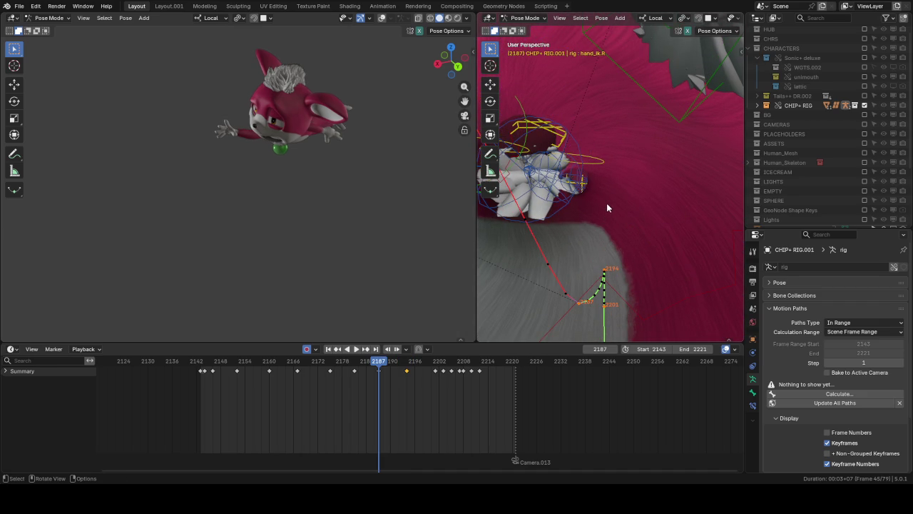
{"action": "key", "text": "g"}
{"action": "key", "text": "z"}
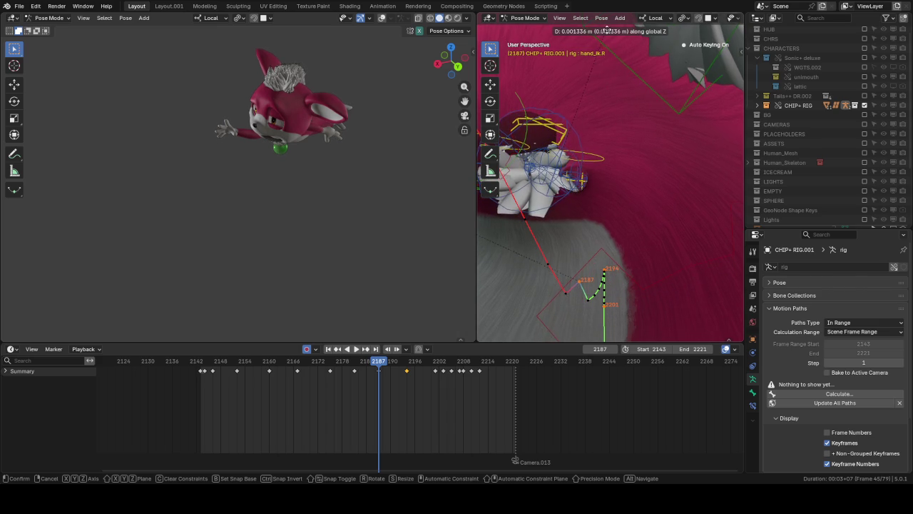
{"action": "left_click", "coordinate": [633, 264]}
Step: Nudge hand_ik.R twice along global Z at keyframe 2194
{"action": "key", "text": "Up"}
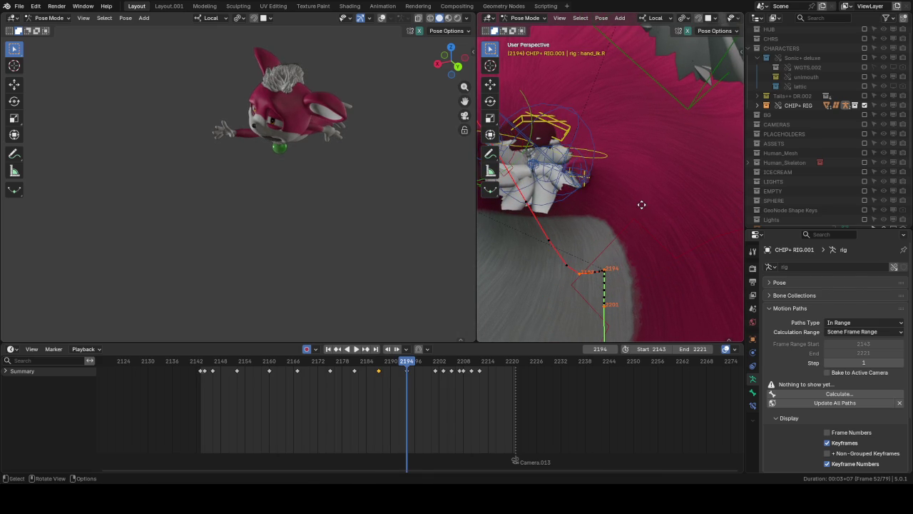
{"action": "key", "text": "g"}
{"action": "key", "text": "z"}
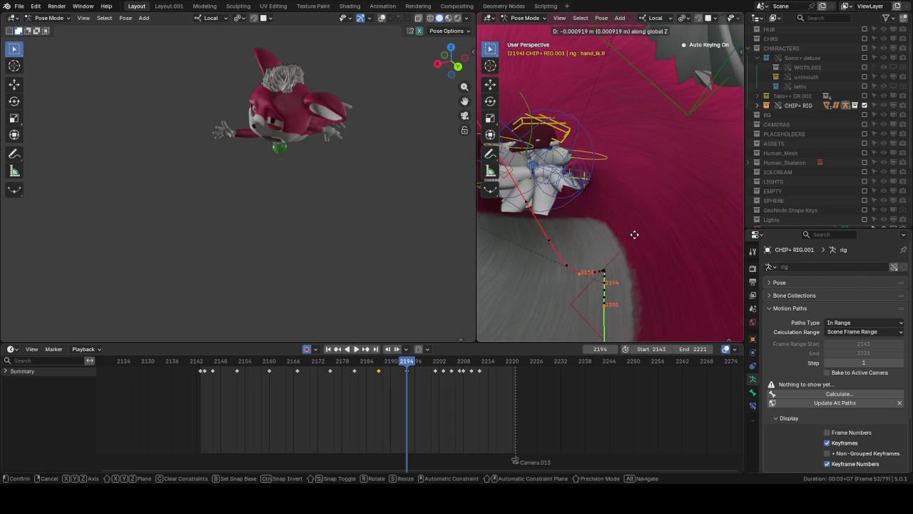
{"action": "left_click", "coordinate": [633, 234]}
{"action": "key", "text": "g"}
{"action": "key", "text": "z"}
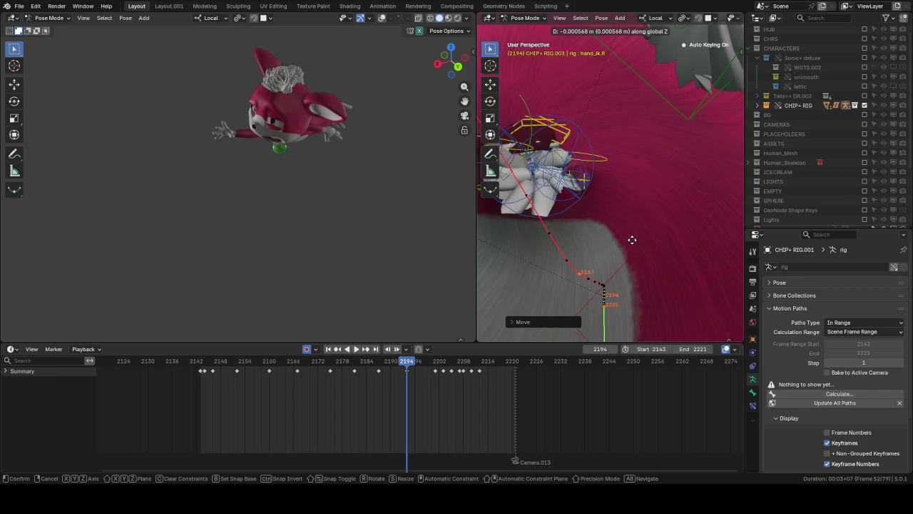
{"action": "left_click", "coordinate": [620, 246]}
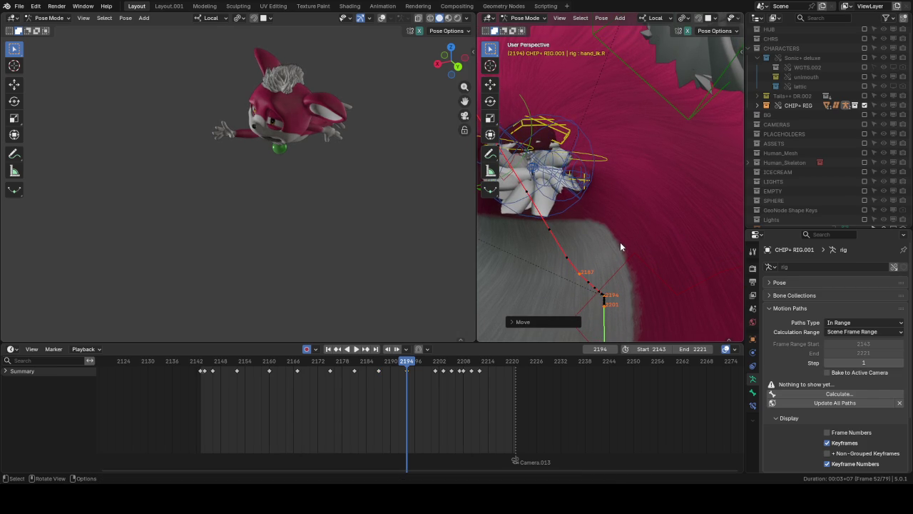
Step: Raise hand_ik.R about 0.0018 m on Z at 2187, then review through 2201 with playback
{"action": "key", "text": "Down"}
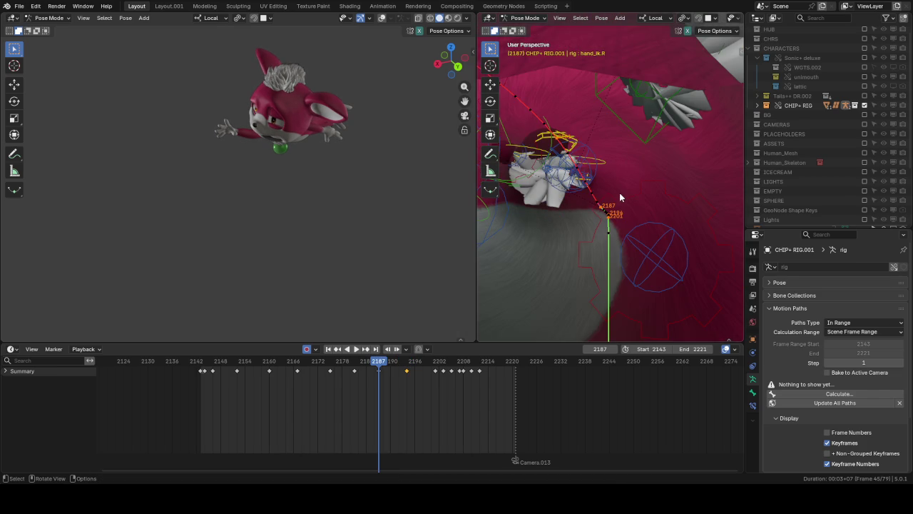
{"action": "key", "text": "g"}
{"action": "key", "text": "z"}
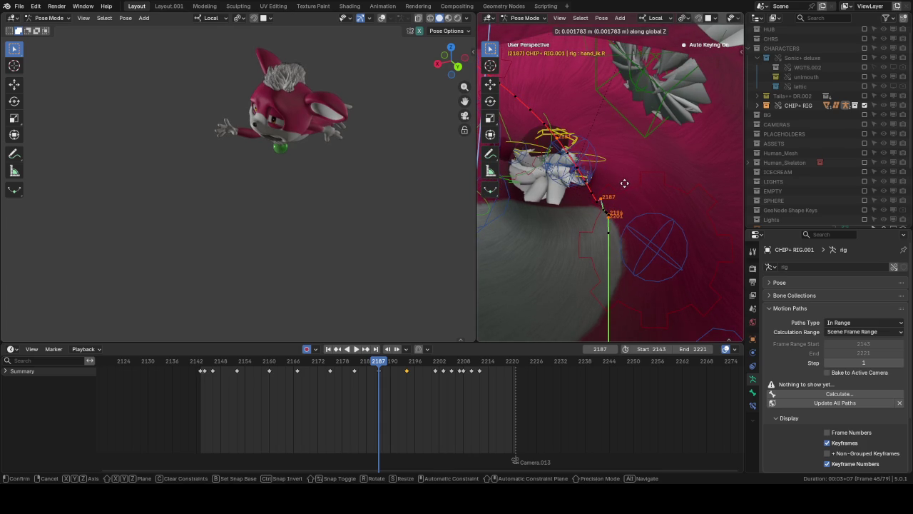
{"action": "left_click", "coordinate": [619, 202]}
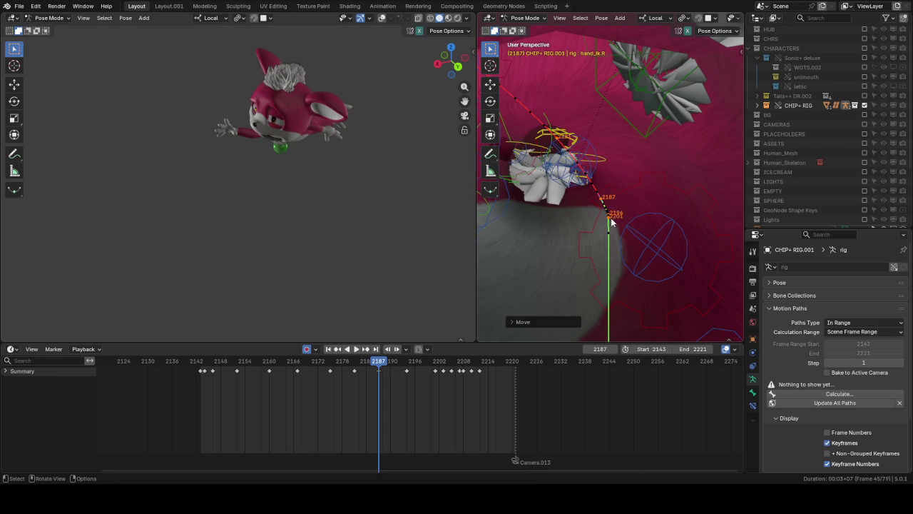
{"action": "middle_click_drag", "start_coordinate": [612, 222], "coordinate": [609, 216]}
{"action": "key", "text": "Up"}
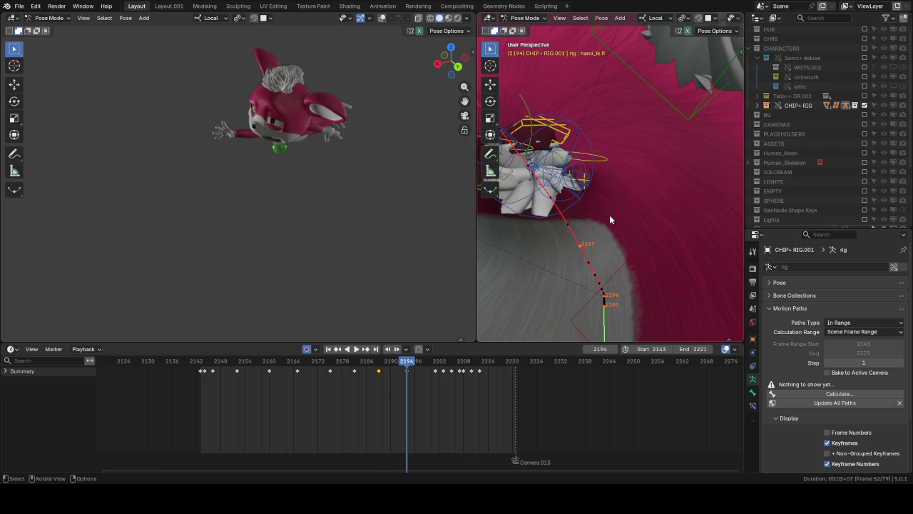
{"action": "key", "text": "Up"}
{"action": "middle_click_drag", "start_coordinate": [648, 182], "coordinate": [635, 203]}
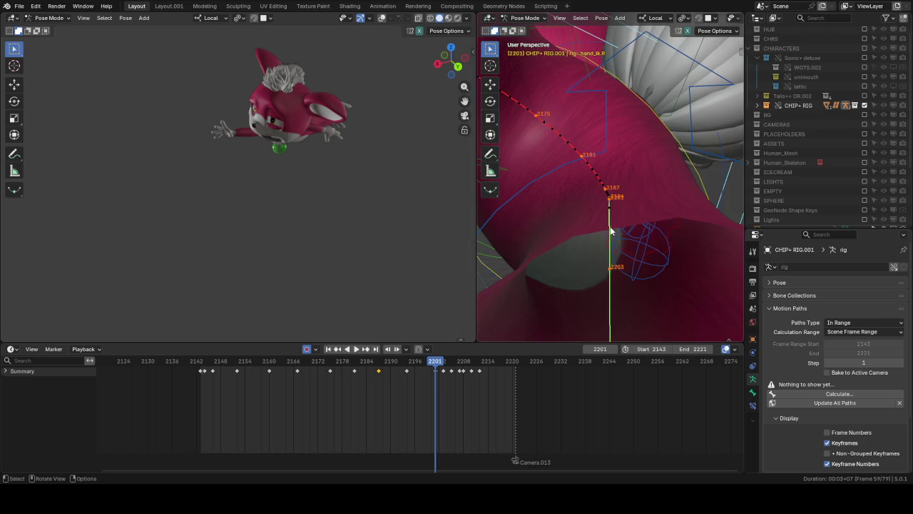
{"action": "key", "text": "space"}
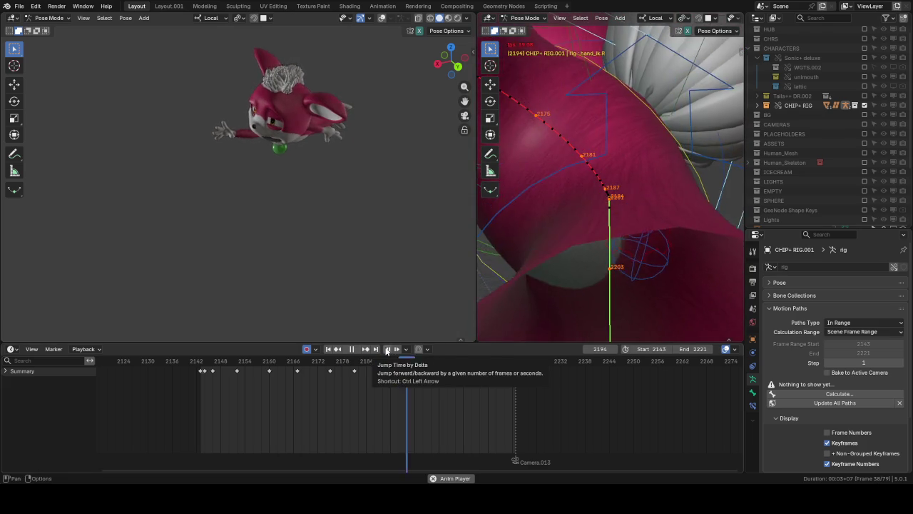
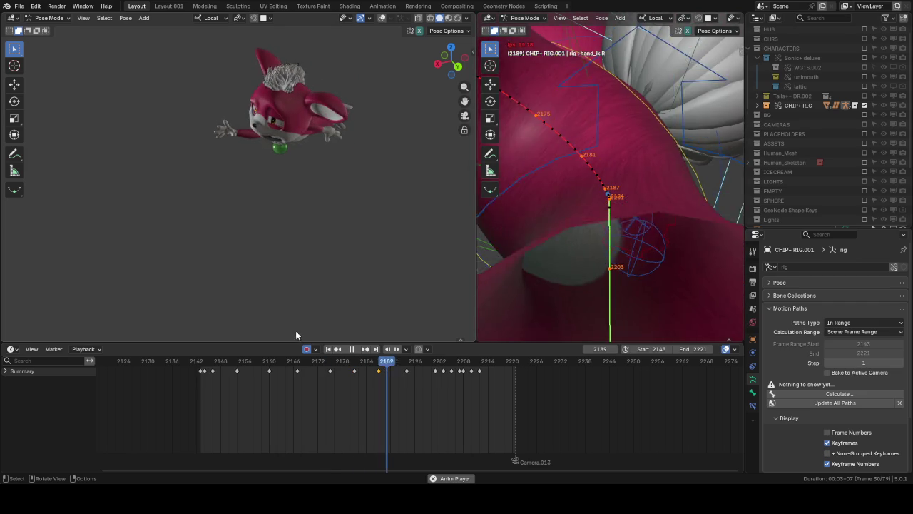
Step: Replay the right-arm swing from around frames 2168–2178 in the right view
{"action": "key", "text": "space"}
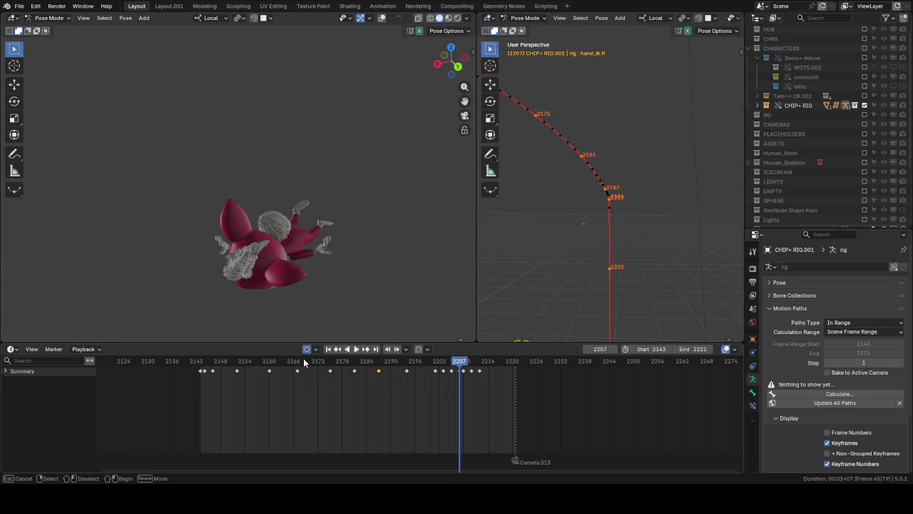
{"action": "left_click", "coordinate": [305, 367]}
{"action": "mouse_move", "coordinate": [524, 171]}
{"action": "middle_mouse_down"}
{"action": "mouse_move", "coordinate": [622, 184]}
{"action": "mouse_move", "coordinate": [569, 169]}
{"action": "middle_mouse_up"}
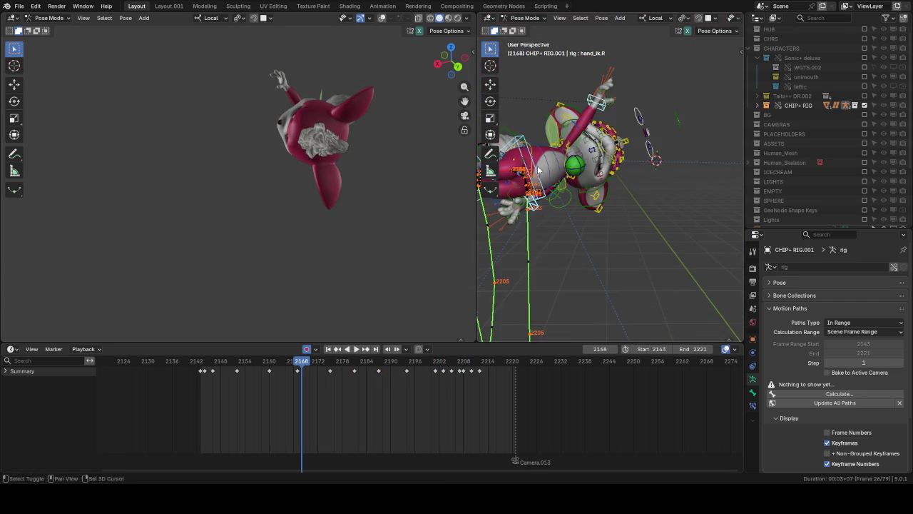
{"action": "key", "text": "space"}
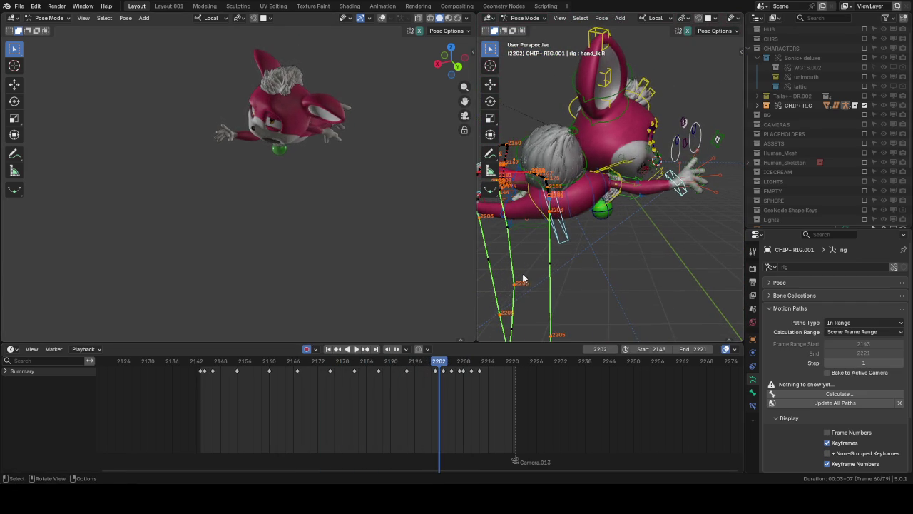
{"action": "left_click", "coordinate": [353, 364]}
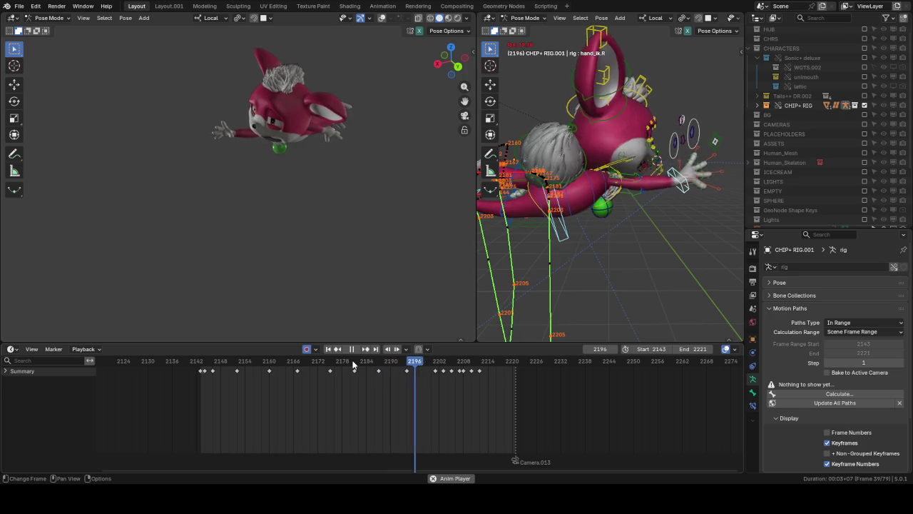
{"action": "left_click", "coordinate": [351, 365]}
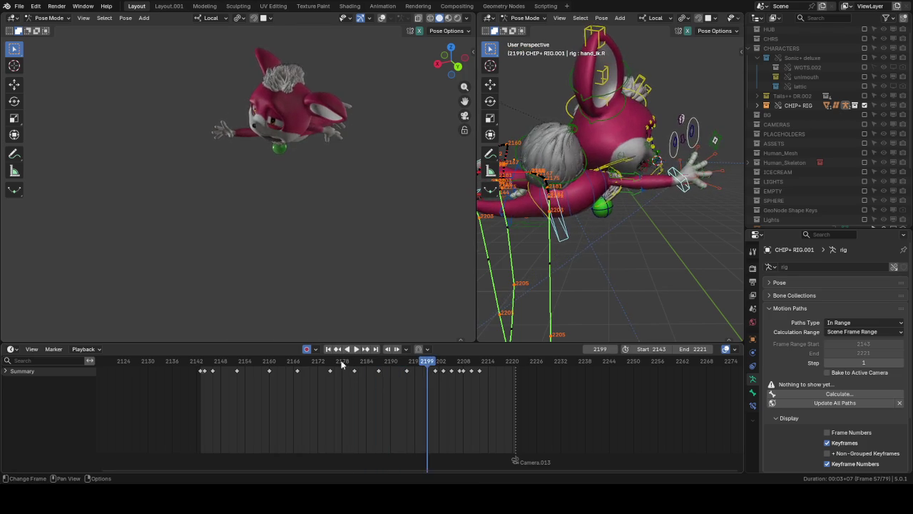
{"action": "left_click", "coordinate": [323, 365]}
{"action": "key", "text": "space"}
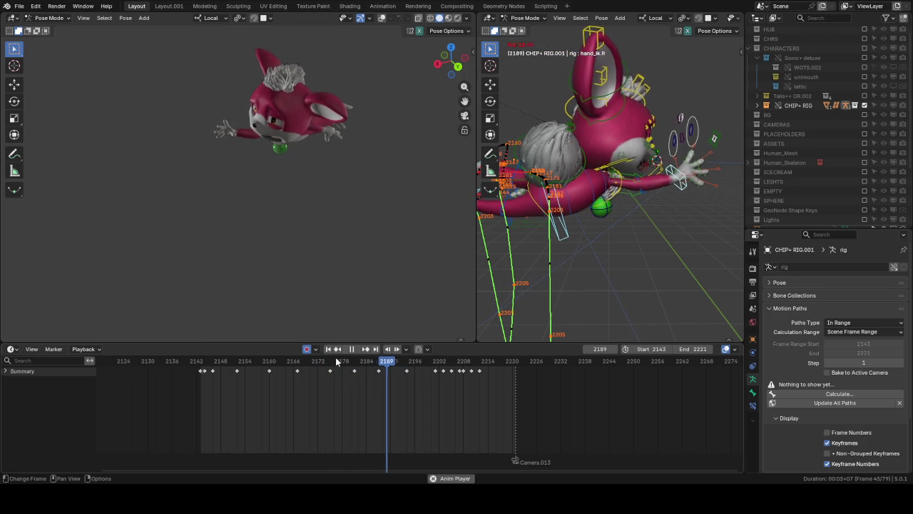
Step: Scrub through the arm swing, stop on keyframe 2194 and frame the hand_ik.R bone
{"action": "left_click", "coordinate": [347, 349]}
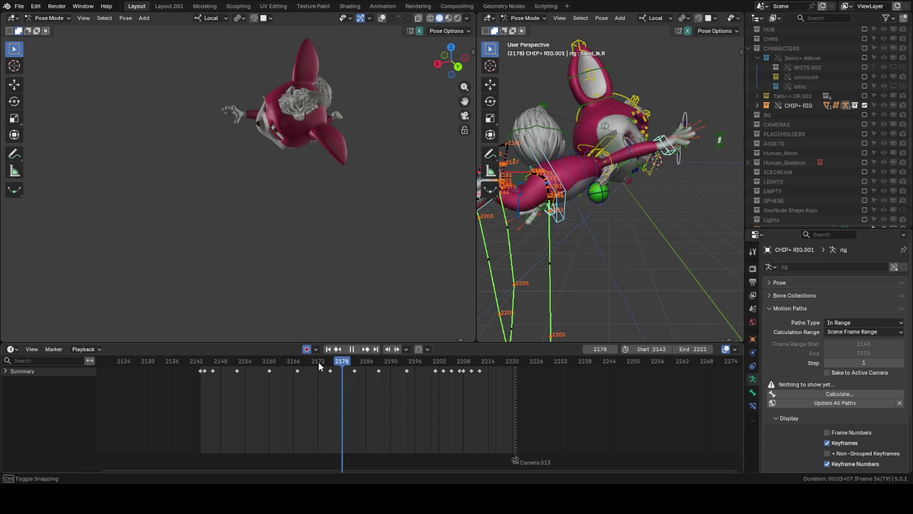
{"action": "left_click_drag", "start_coordinate": [320, 366], "coordinate": [419, 366]}
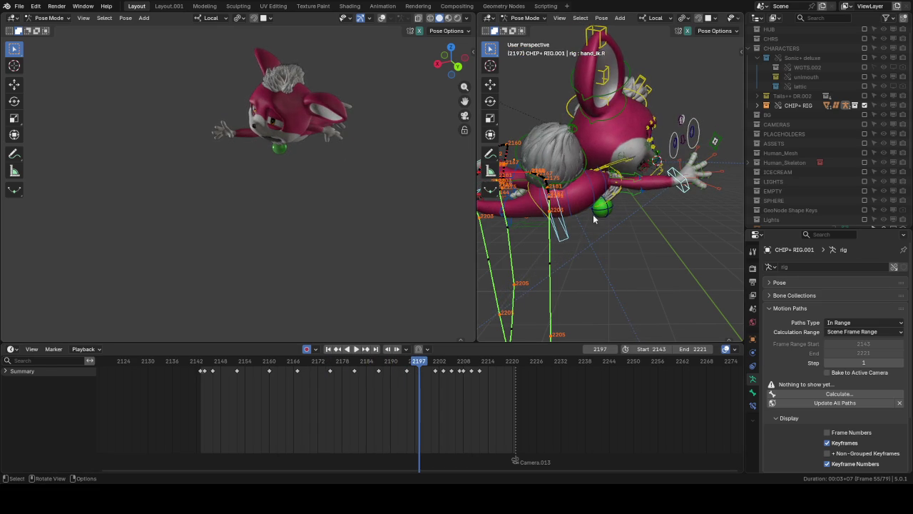
{"action": "left_click_drag", "start_coordinate": [393, 364], "coordinate": [426, 362]}
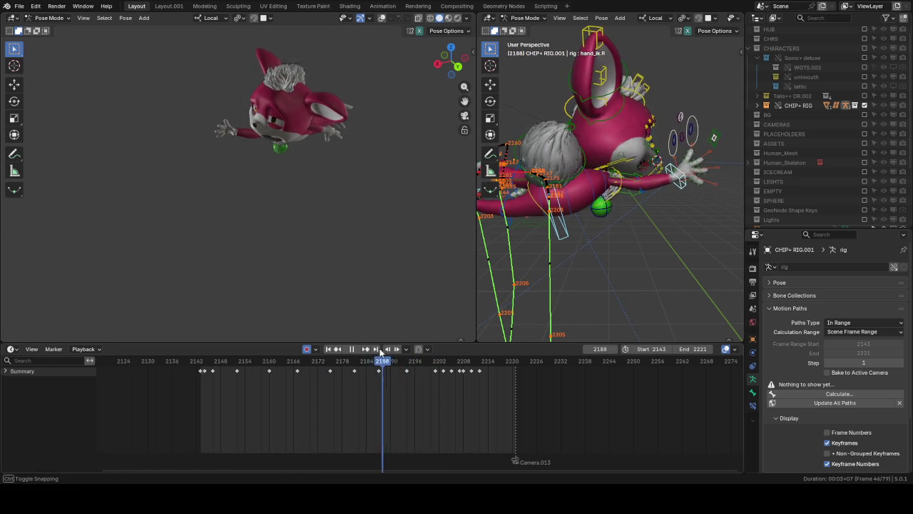
{"action": "mouse_move", "coordinate": [427, 362]}
{"action": "left_mouse_down"}
{"action": "mouse_move", "coordinate": [438, 354]}
{"action": "mouse_move", "coordinate": [383, 349]}
{"action": "left_mouse_up"}
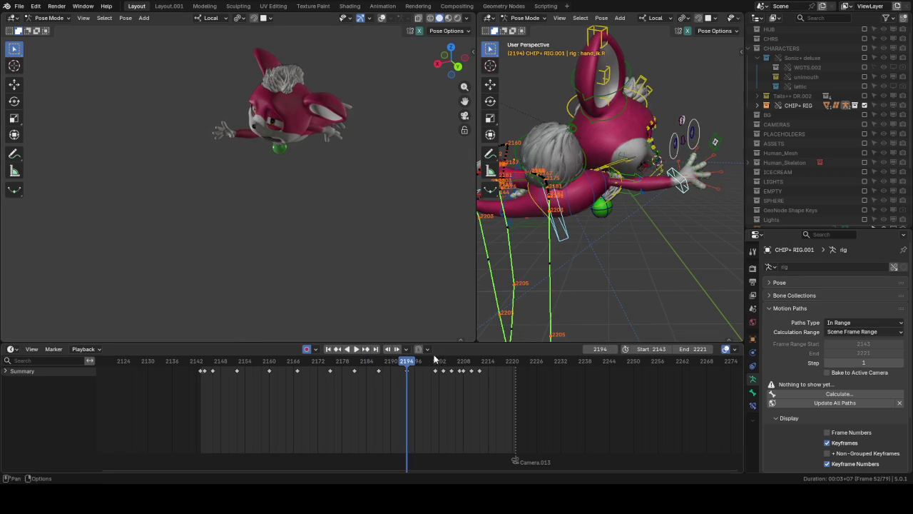
{"action": "key", "text": "Escape"}
{"action": "key", "text": "space"}
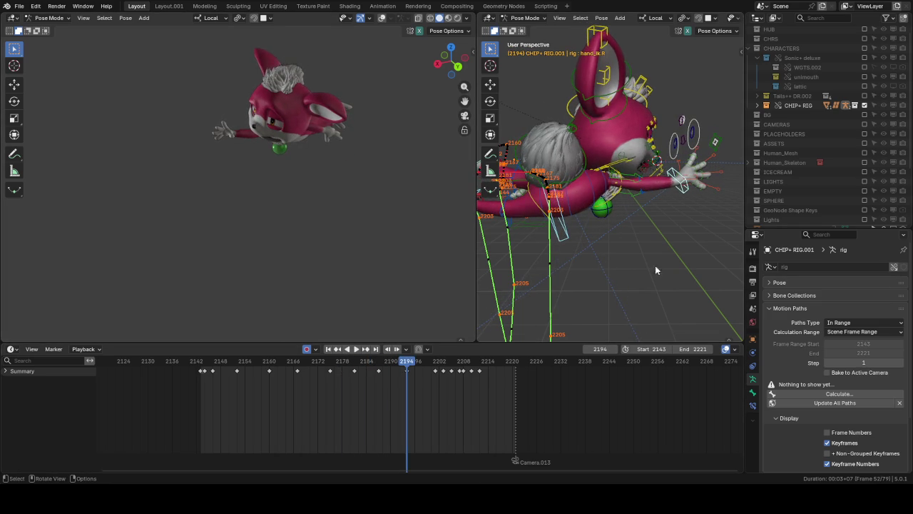
{"action": "key", "text": "KP_Decimal"}
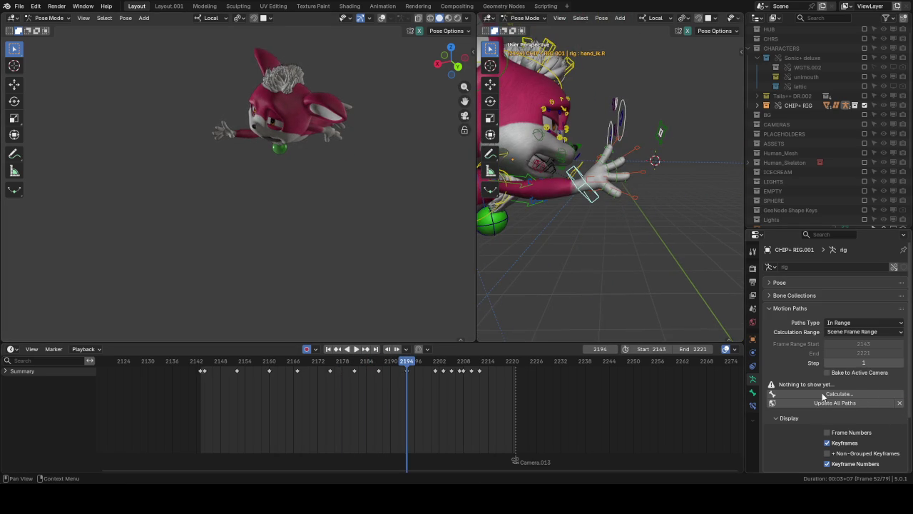
Step: Calculate the motion path for the right hand IK bone and zoom in on the hand
{"action": "left_click", "coordinate": [834, 394]}
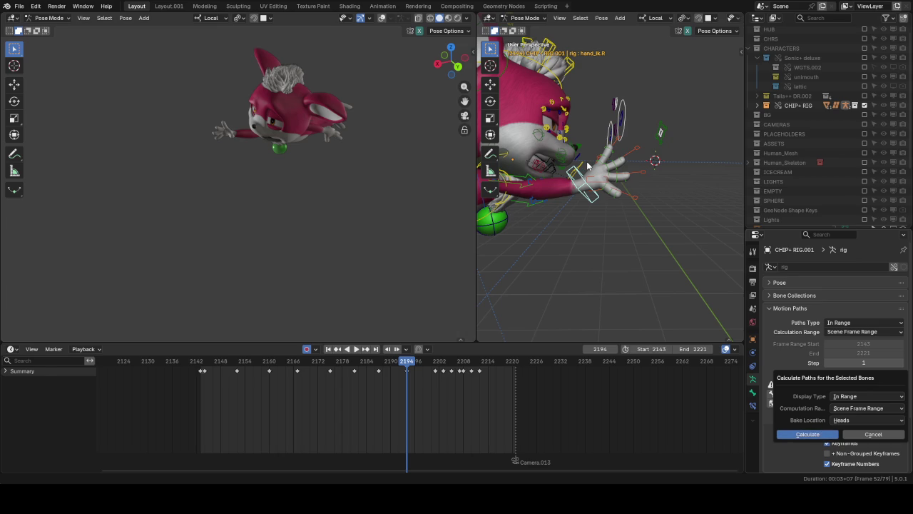
{"action": "key", "text": "Return"}
{"action": "scroll", "coordinate": [585, 172], "scroll_direction": "up", "scroll_amount": 2}
{"action": "scroll", "coordinate": [579, 182], "scroll_direction": "up", "scroll_amount": 2}
{"action": "scroll", "coordinate": [572, 193], "scroll_direction": "up", "scroll_amount": 2}
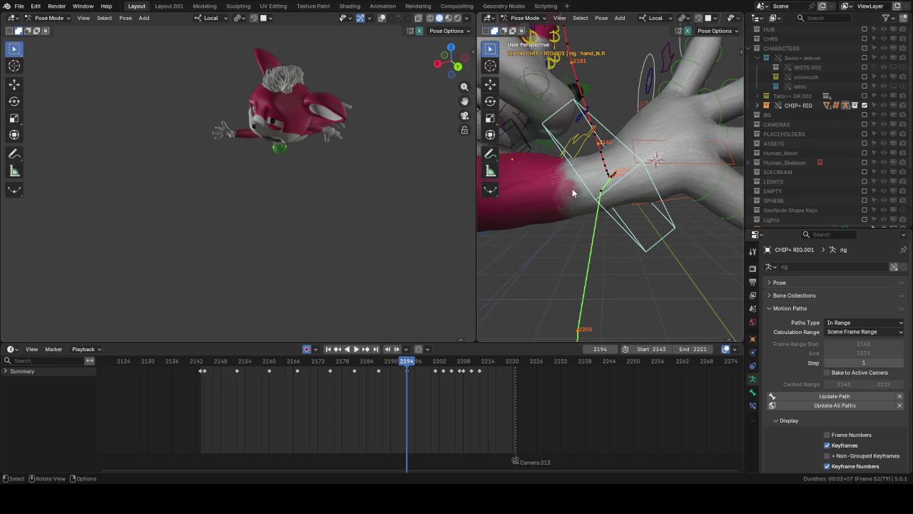
{"action": "mouse_move", "coordinate": [572, 193]}
{"action": "middle_mouse_down"}
{"action": "mouse_move", "coordinate": [619, 157]}
{"action": "mouse_move", "coordinate": [519, 303]}
{"action": "middle_mouse_up"}
Step: Nudge the hand_ik.R control at the current frame, at 2201 and at 2194
{"action": "key", "text": "g"}
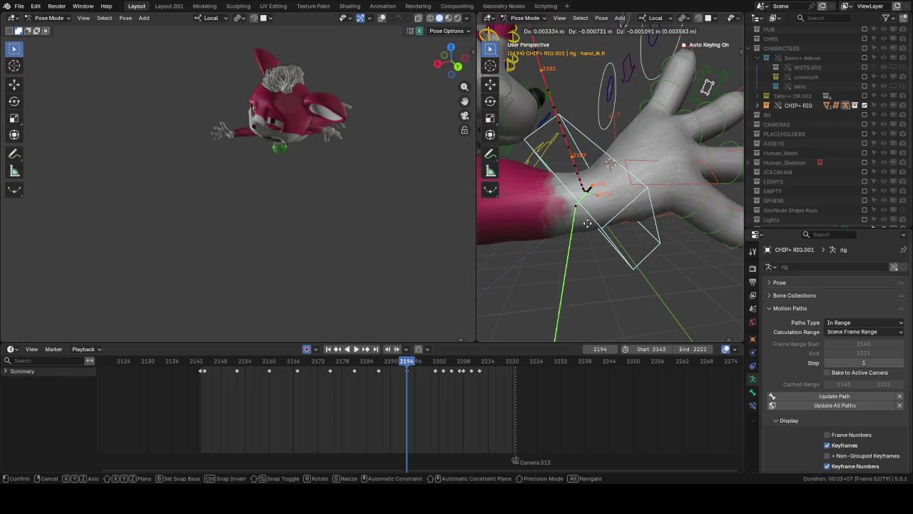
{"action": "left_click", "coordinate": [577, 227]}
{"action": "left_click_drag", "start_coordinate": [433, 364], "coordinate": [435, 363]}
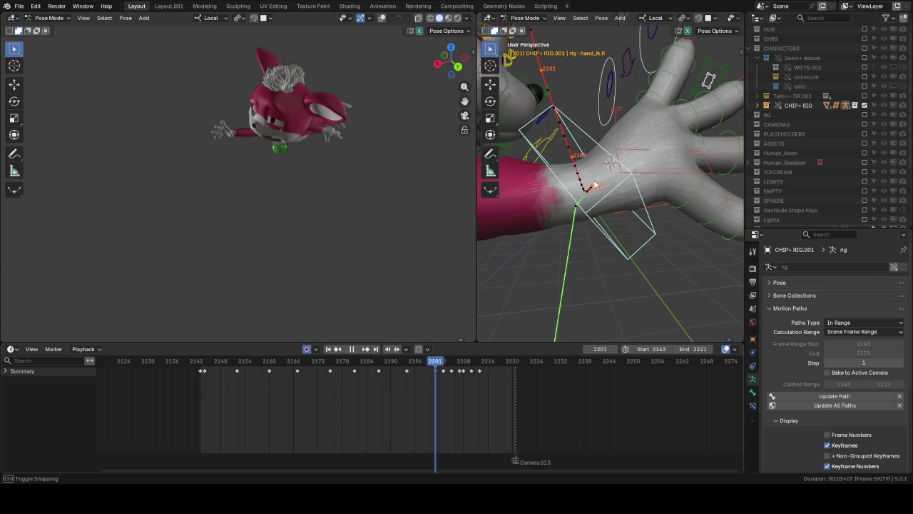
{"action": "key", "text": "g"}
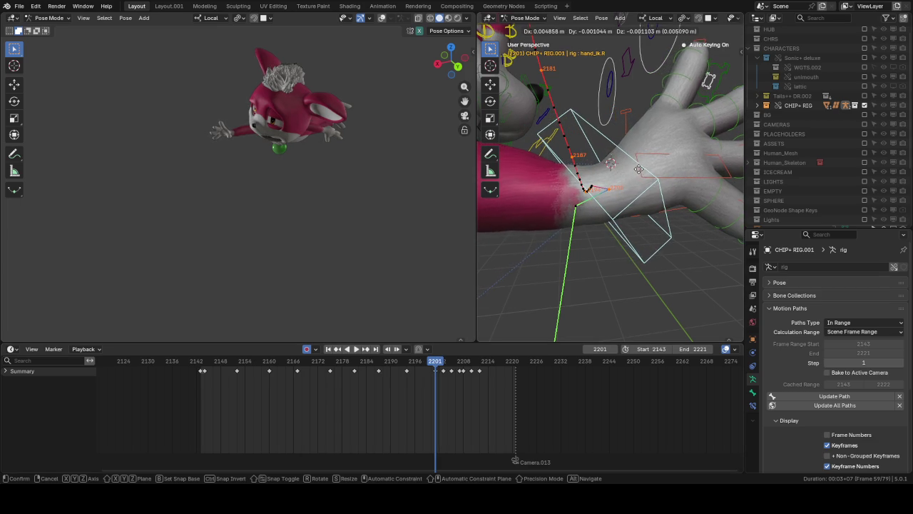
{"action": "left_click", "coordinate": [611, 195]}
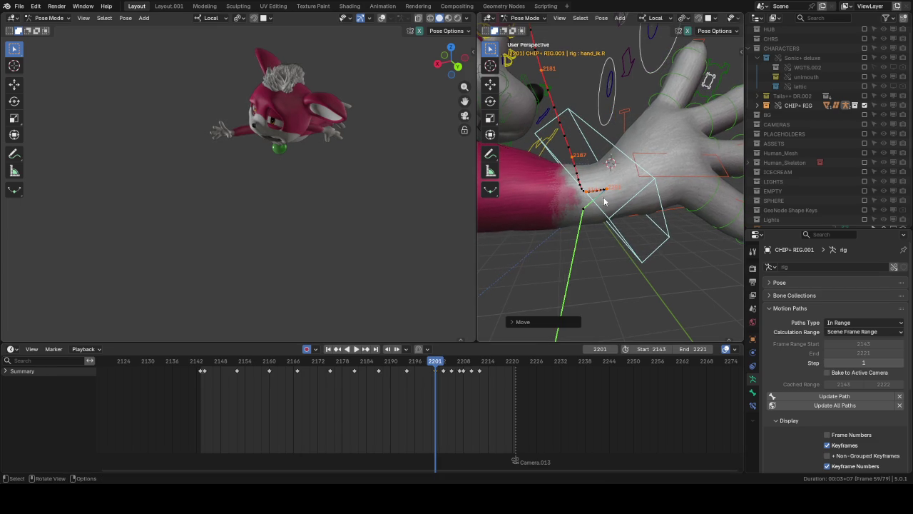
{"action": "left_click_drag", "start_coordinate": [414, 366], "coordinate": [407, 366]}
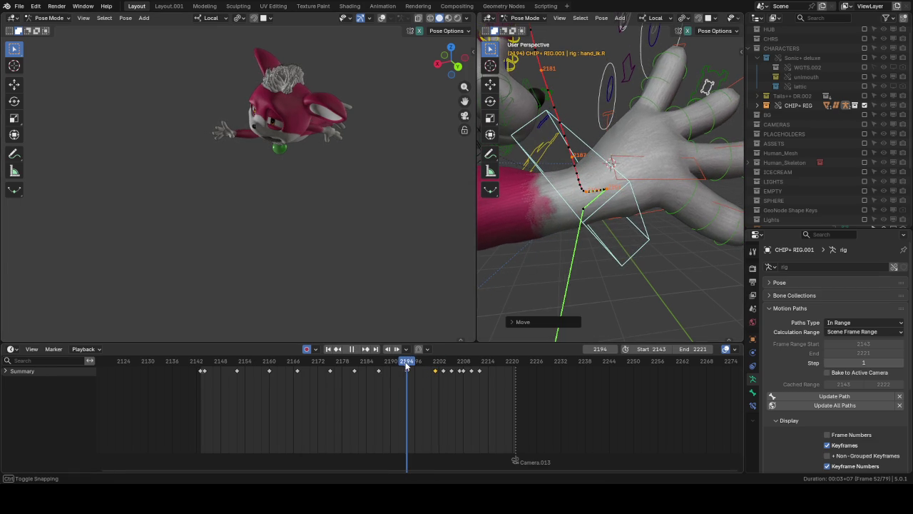
{"action": "key", "text": "g"}
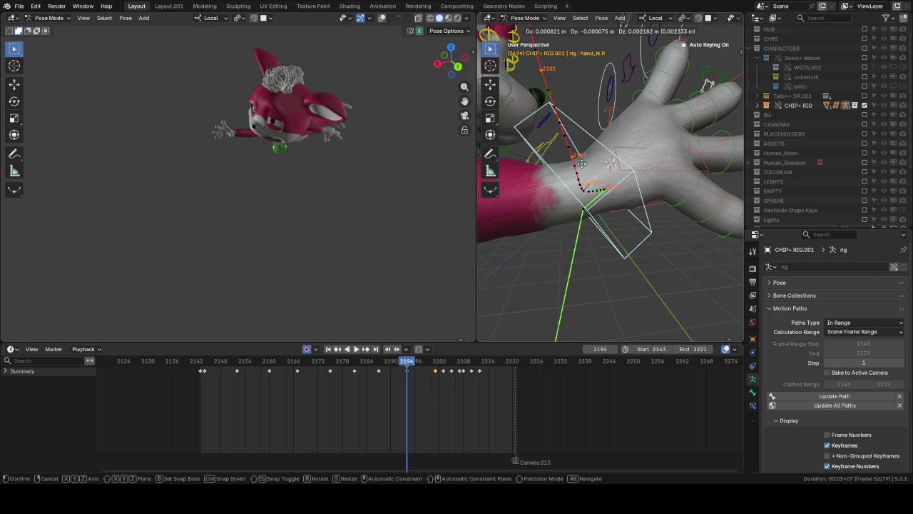
{"action": "left_click", "coordinate": [582, 167]}
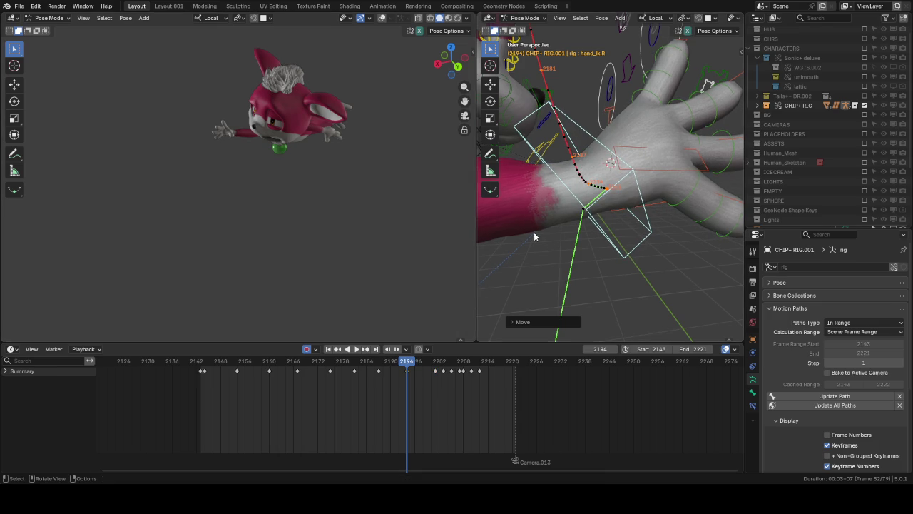
Step: Recheck the arc, then re-nudge the hand control at frames 2201 and 2194
{"action": "scroll", "coordinate": [508, 259], "scroll_direction": "down", "scroll_amount": 5}
{"action": "left_click_drag", "start_coordinate": [407, 365], "coordinate": [343, 362]}
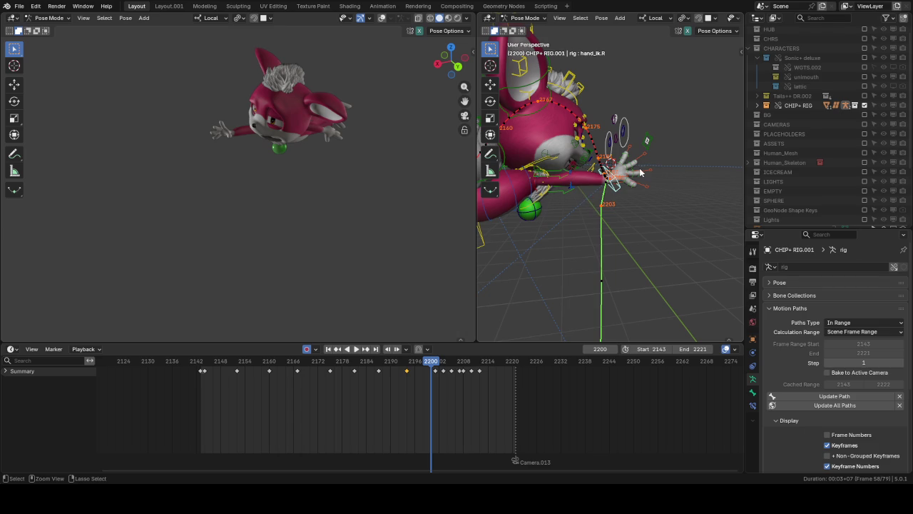
{"action": "key", "text": "Down"}
{"action": "key", "text": "KP_Decimal"}
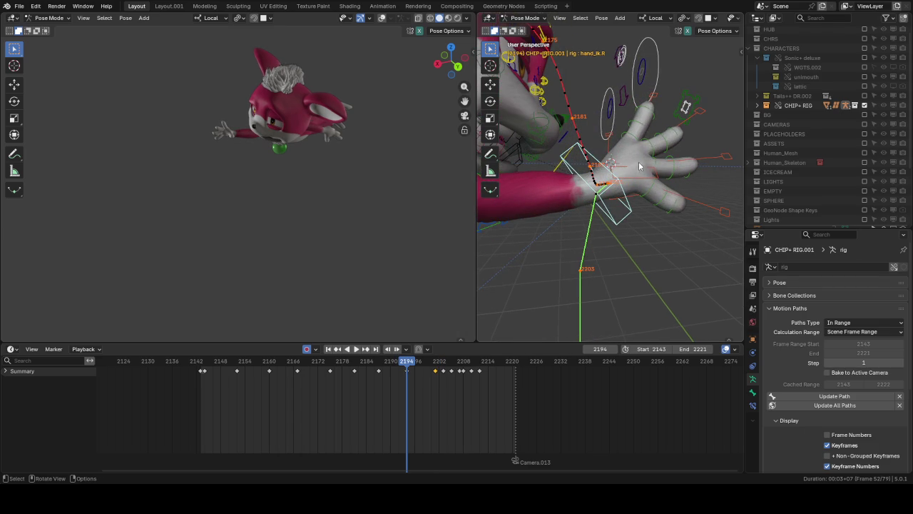
{"action": "key", "text": "Up"}
{"action": "key", "text": "ctrl+z"}
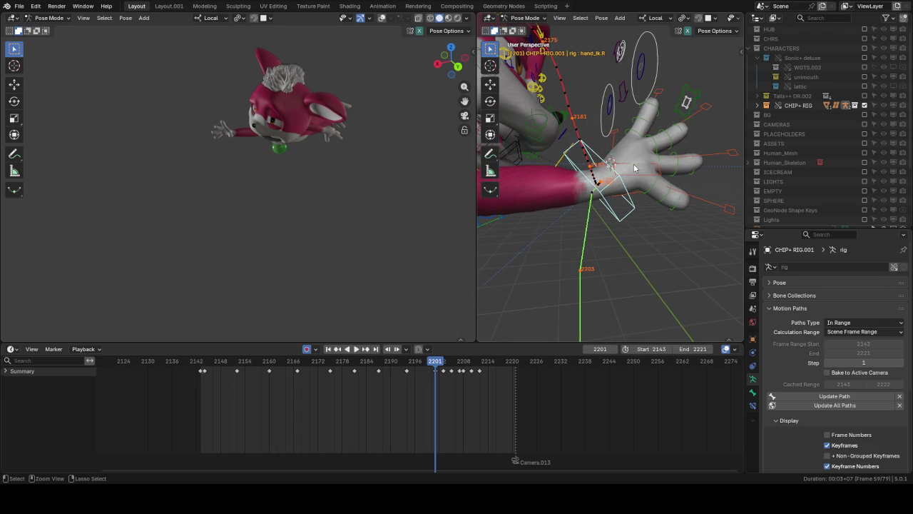
{"action": "key", "text": "g"}
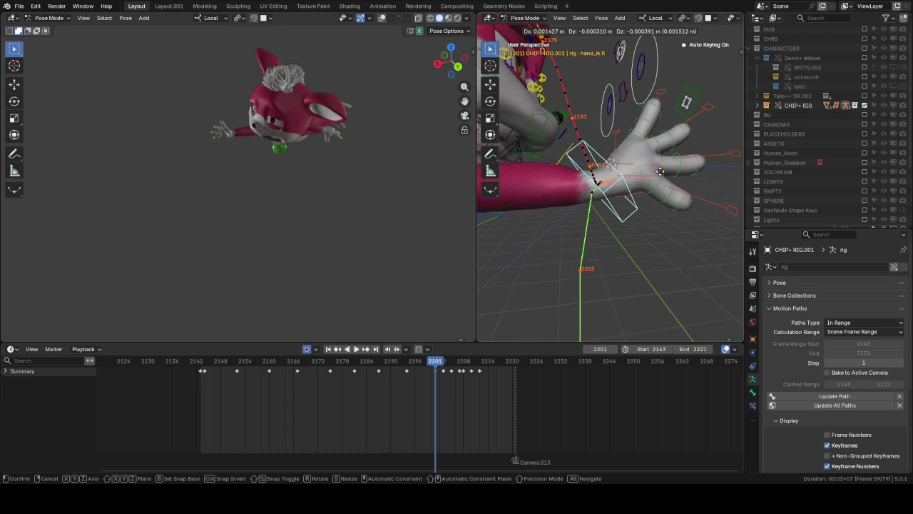
{"action": "left_click", "coordinate": [609, 197]}
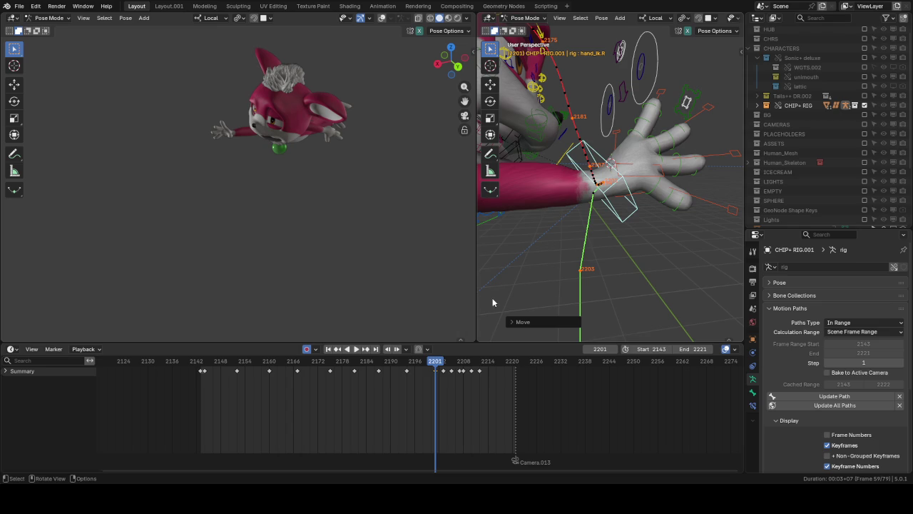
{"action": "left_click_drag", "start_coordinate": [423, 366], "coordinate": [406, 366]}
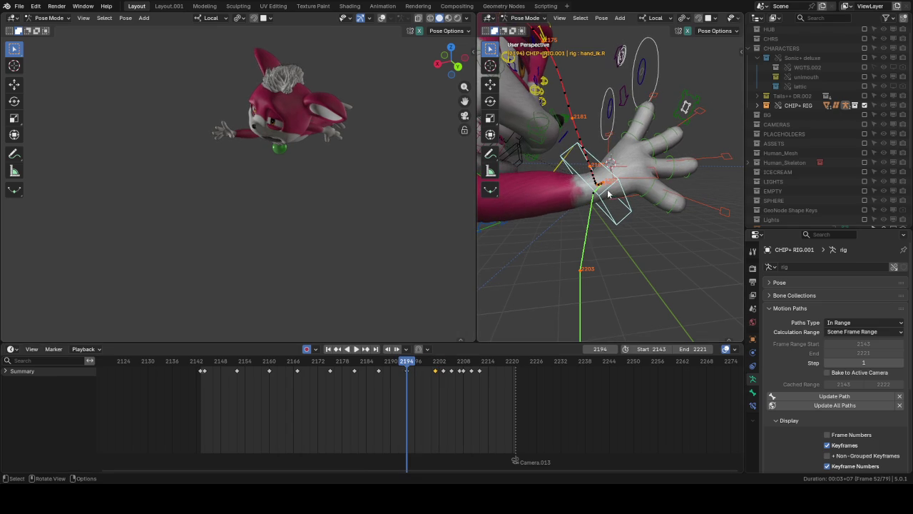
{"action": "key", "text": "g"}
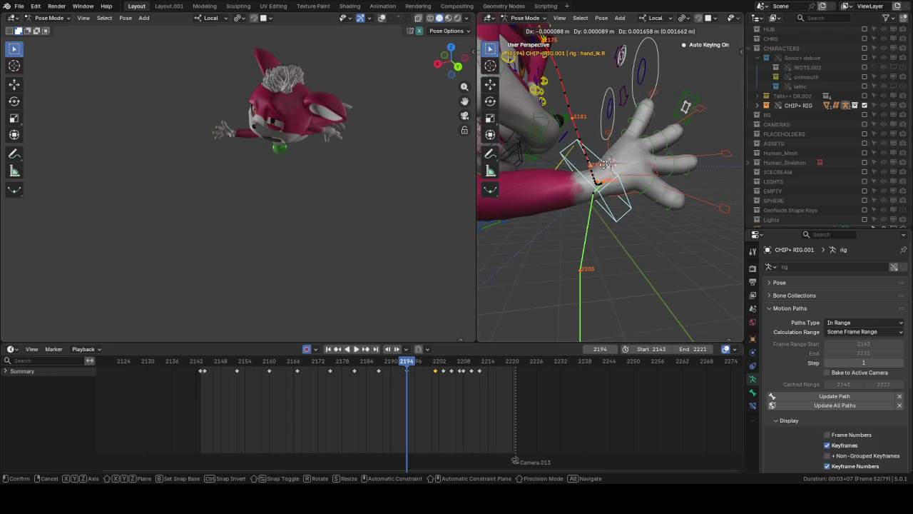
{"action": "left_click", "coordinate": [603, 169]}
Step: Replay the arc and nudge the hand IK control twice around frame 2193
{"action": "key", "text": "space"}
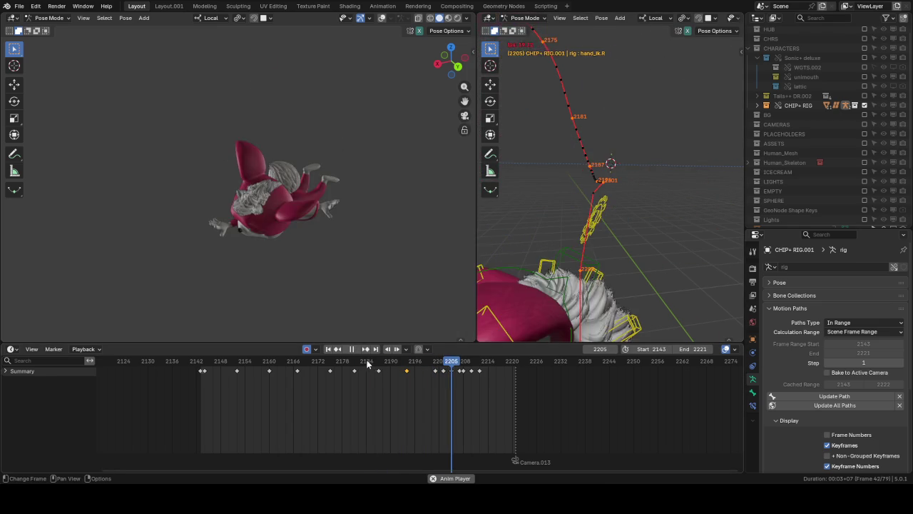
{"action": "key", "text": "space"}
{"action": "left_click_drag", "start_coordinate": [366, 363], "coordinate": [411, 362]}
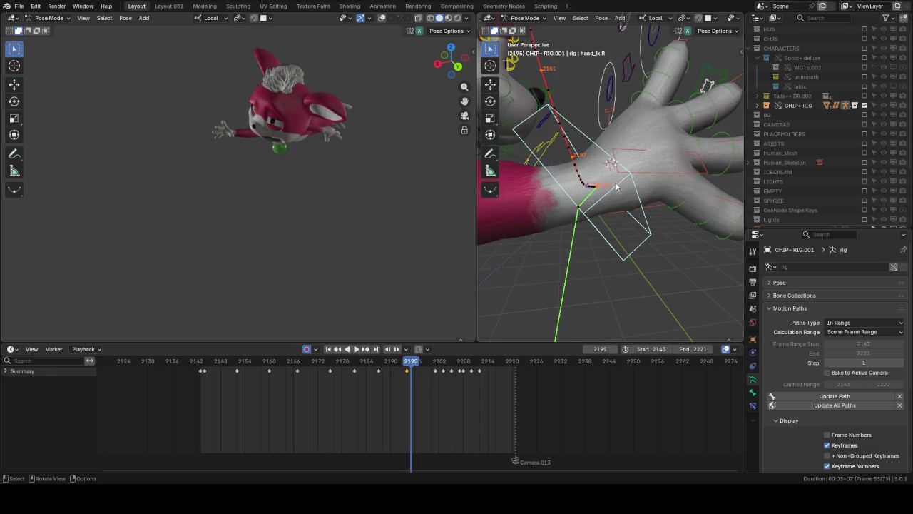
{"action": "left_click_drag", "start_coordinate": [395, 362], "coordinate": [407, 361]}
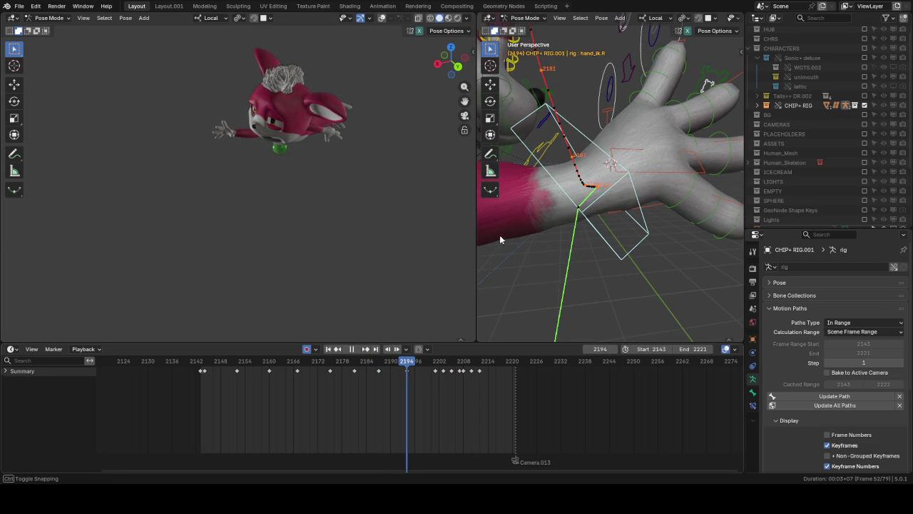
{"action": "key", "text": "g"}
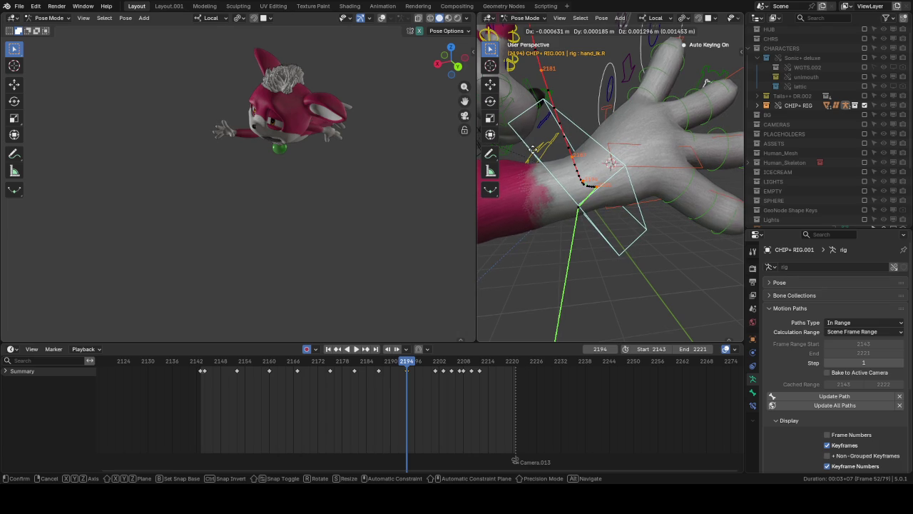
{"action": "left_click", "coordinate": [535, 153]}
{"action": "key", "text": "g"}
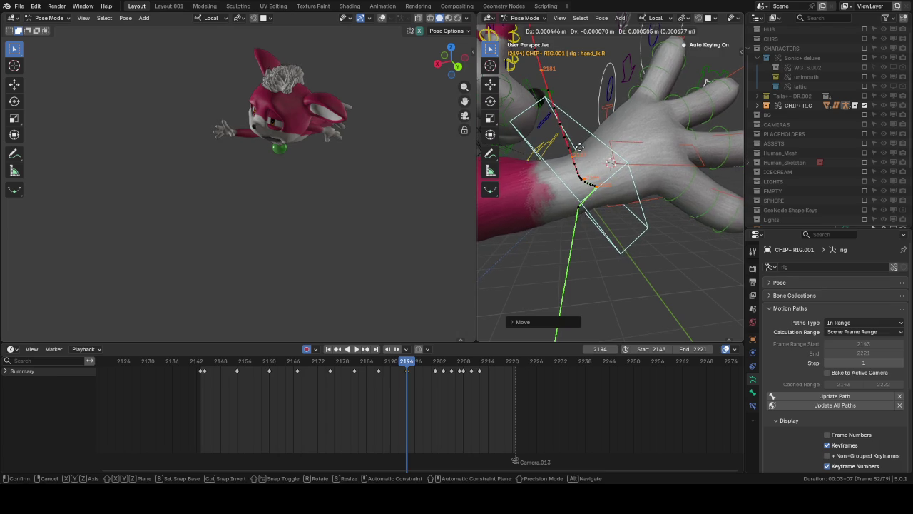
{"action": "left_click", "coordinate": [576, 145]}
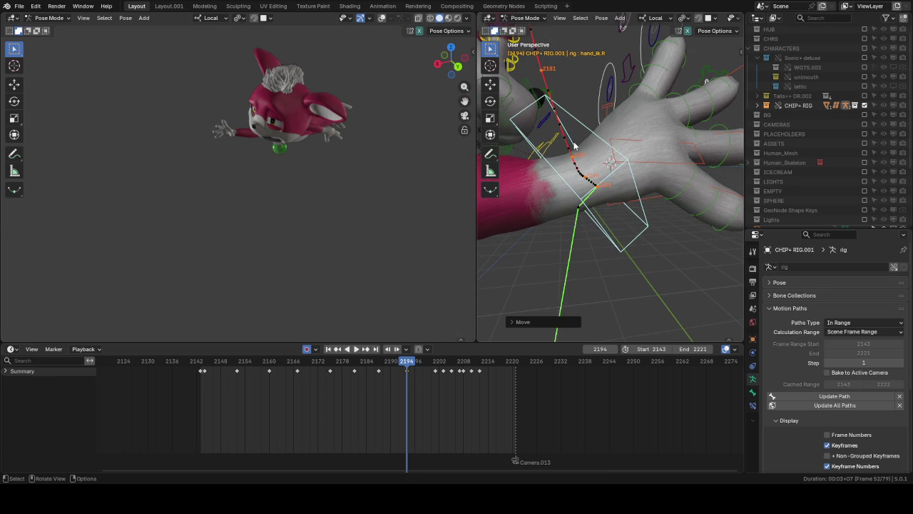
Step: Orbit and zoom around the hand, then move the hand control once more
{"action": "middle_click_drag", "start_coordinate": [573, 148], "coordinate": [690, 178]}
{"action": "scroll", "coordinate": [691, 178], "scroll_direction": "up", "scroll_amount": 4}
{"action": "key", "text": "g"}
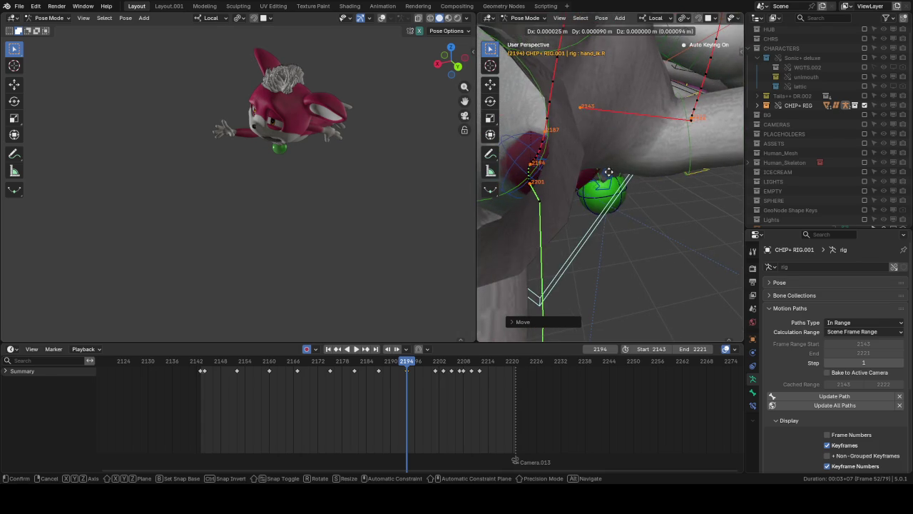
{"action": "left_click", "coordinate": [620, 177]}
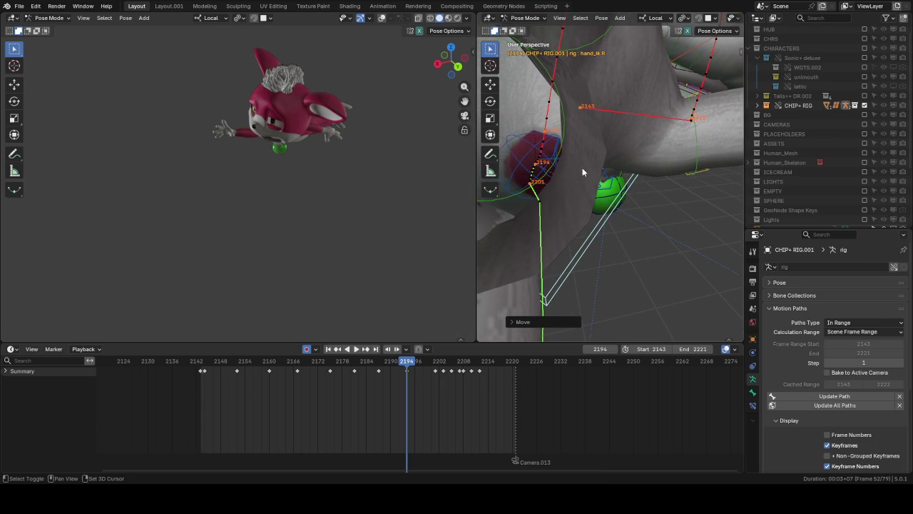
{"action": "middle_click_drag", "start_coordinate": [573, 173], "coordinate": [697, 184]}
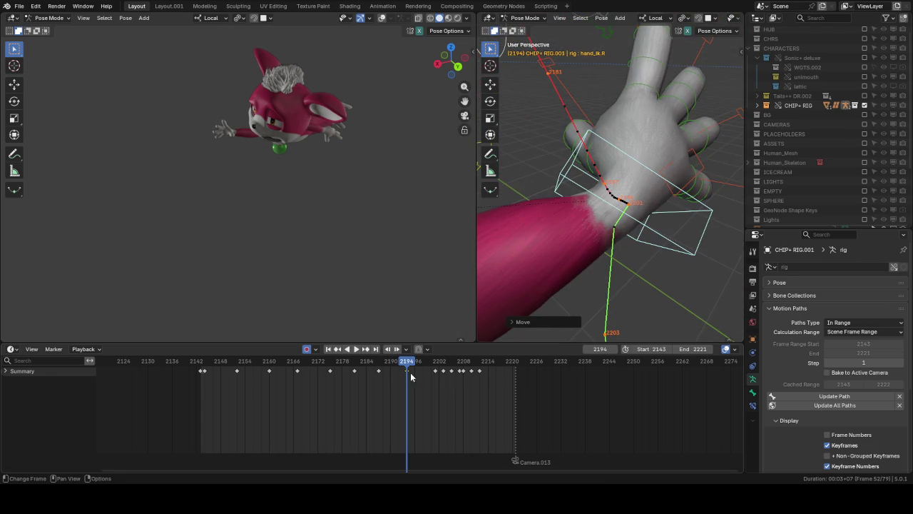
Step: Replay from frame 2184, frame the hand control and stop on frame 2201
{"action": "left_click", "coordinate": [371, 365]}
{"action": "key", "text": "space"}
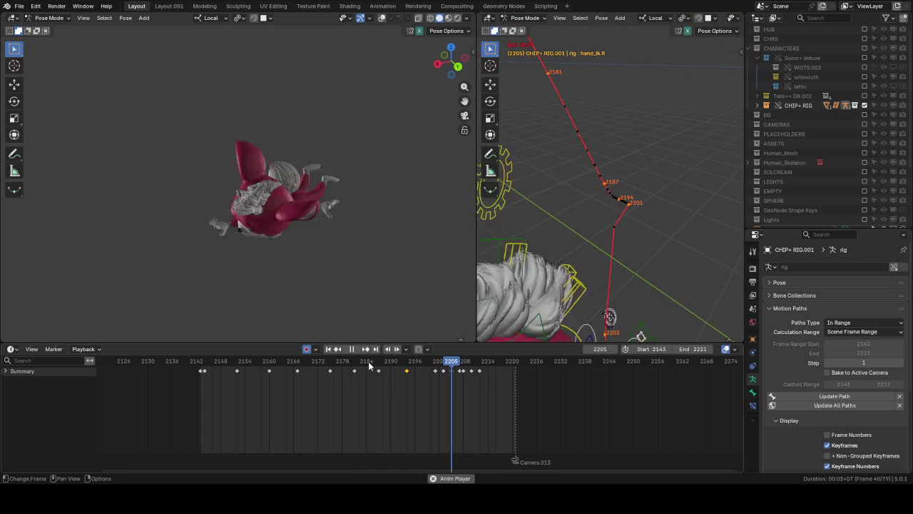
{"action": "key", "text": "Escape"}
{"action": "key", "text": "Up"}
{"action": "key", "text": "KP_Decimal"}
{"action": "key", "text": "space"}
{"action": "left_click", "coordinate": [435, 363]}
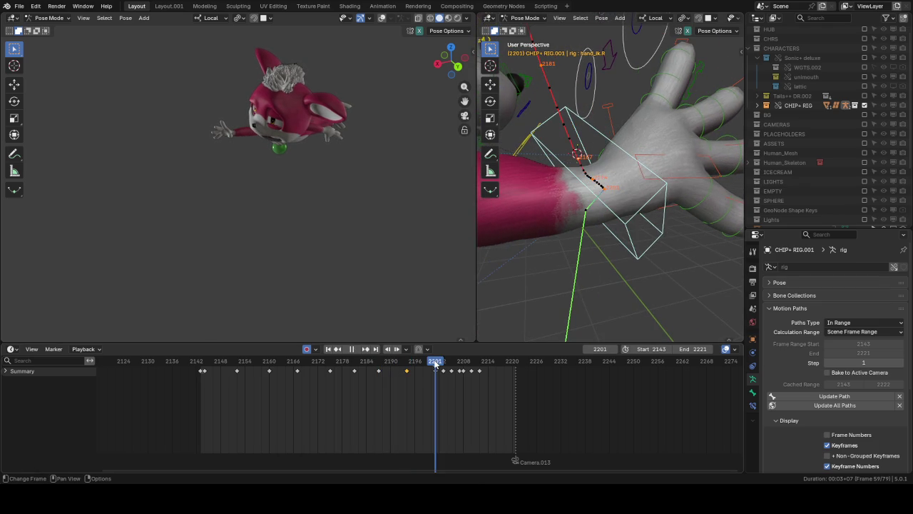
{"action": "key", "text": "space"}
Step: Reposition the hand control at frame 2201, then replay from about 2178 to check it
{"action": "key", "text": "g"}
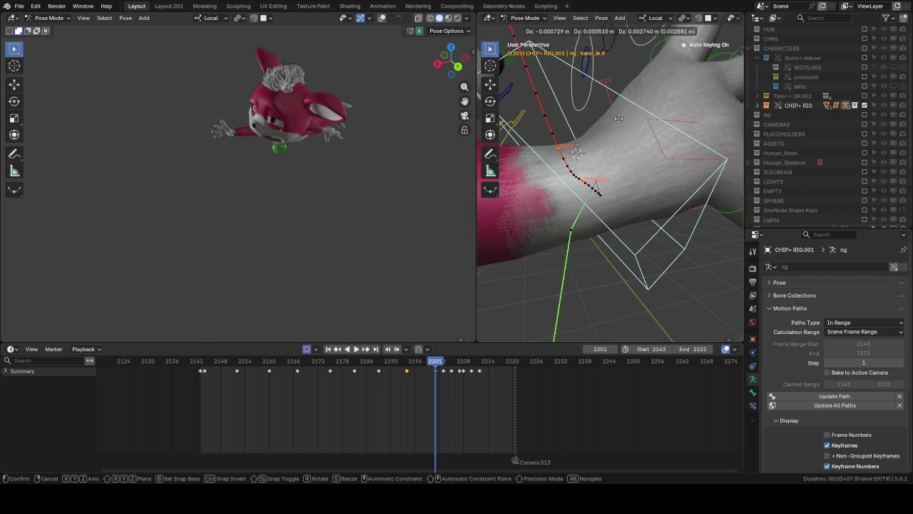
{"action": "left_click", "coordinate": [619, 116]}
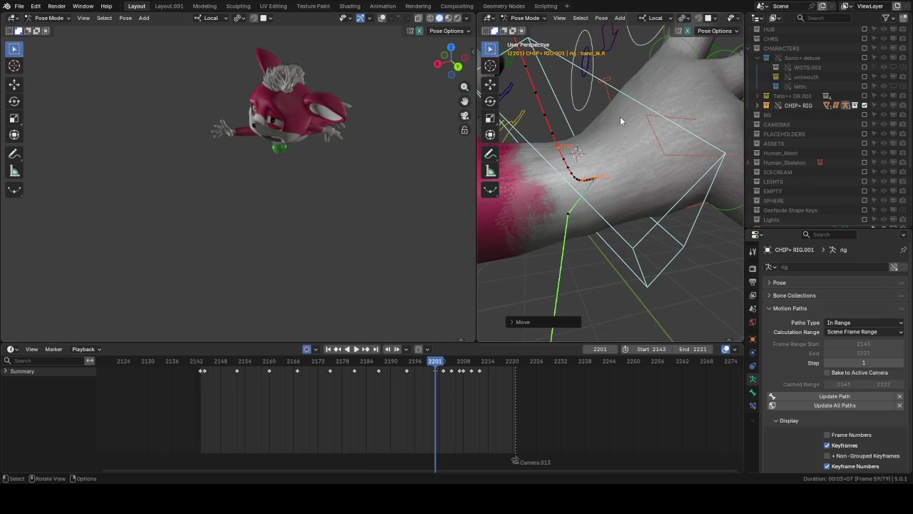
{"action": "key", "text": "g"}
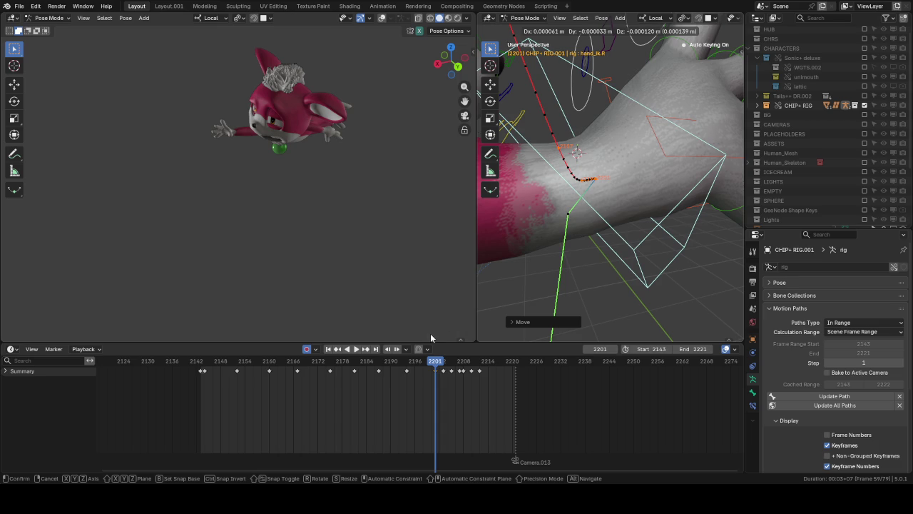
{"action": "key", "text": "Escape"}
{"action": "left_click", "coordinate": [347, 362]}
{"action": "key", "text": "space"}
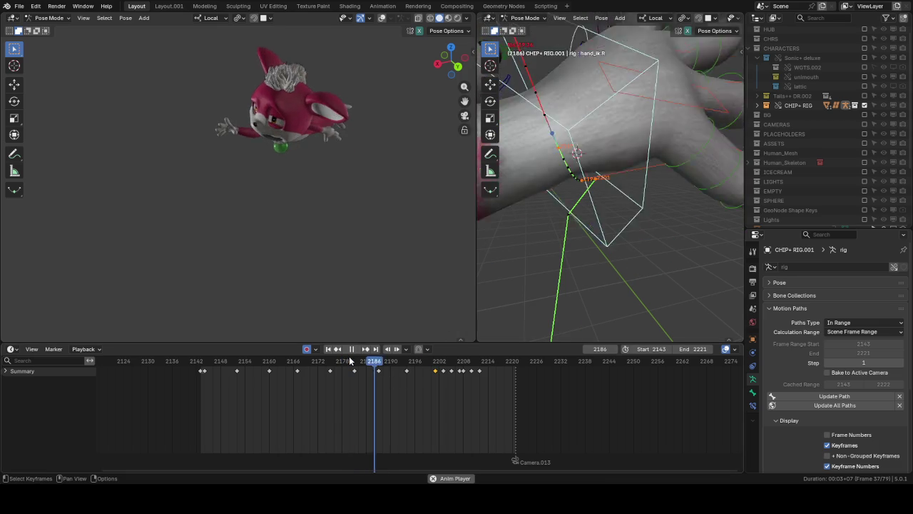
{"action": "key", "text": "space"}
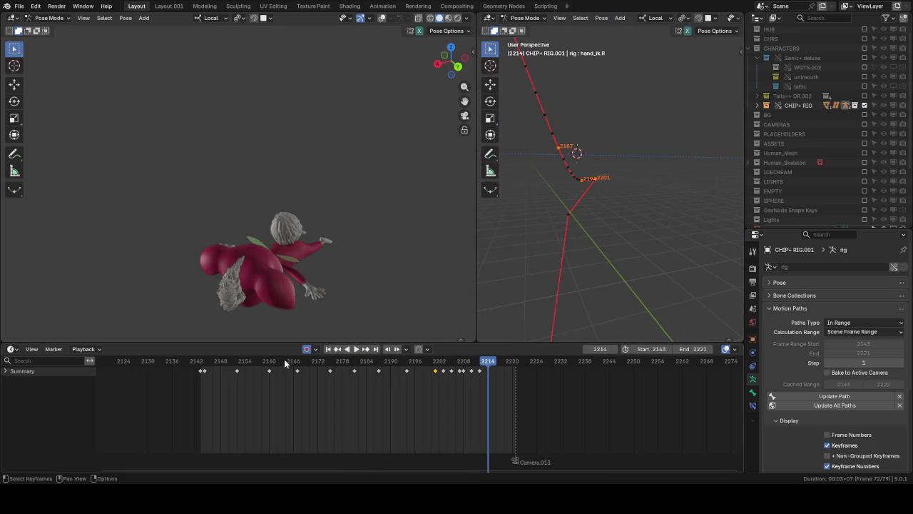
Step: Replay from frame 2166 and reposition the hand control at frame 2203
{"action": "left_click", "coordinate": [288, 361]}
{"action": "key", "text": "space"}
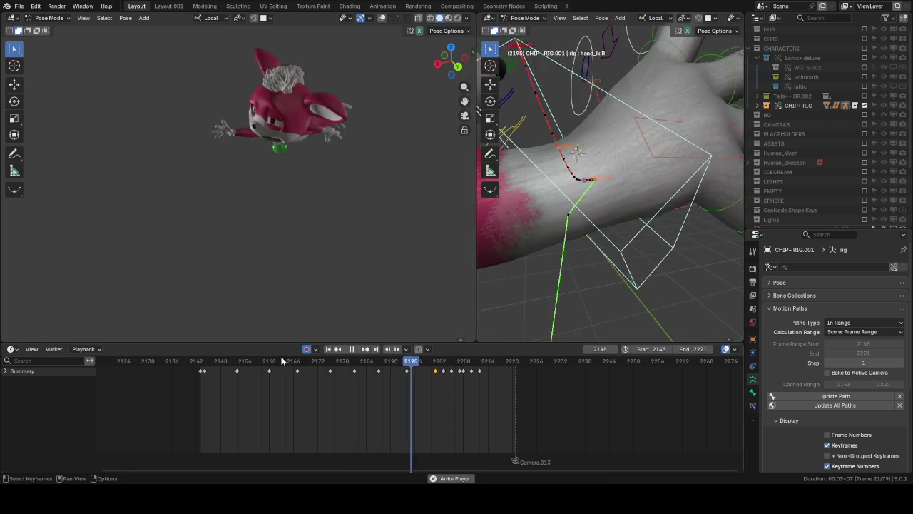
{"action": "left_click", "coordinate": [281, 362]}
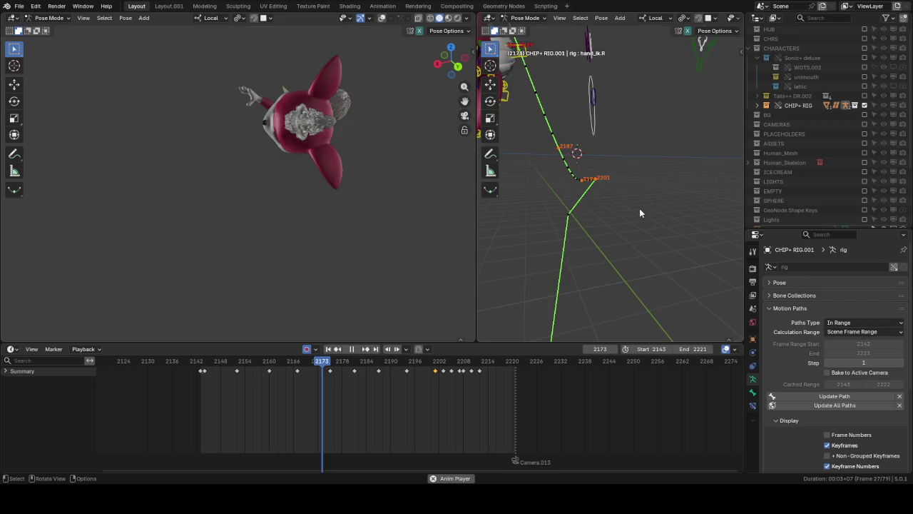
{"action": "key", "text": "space"}
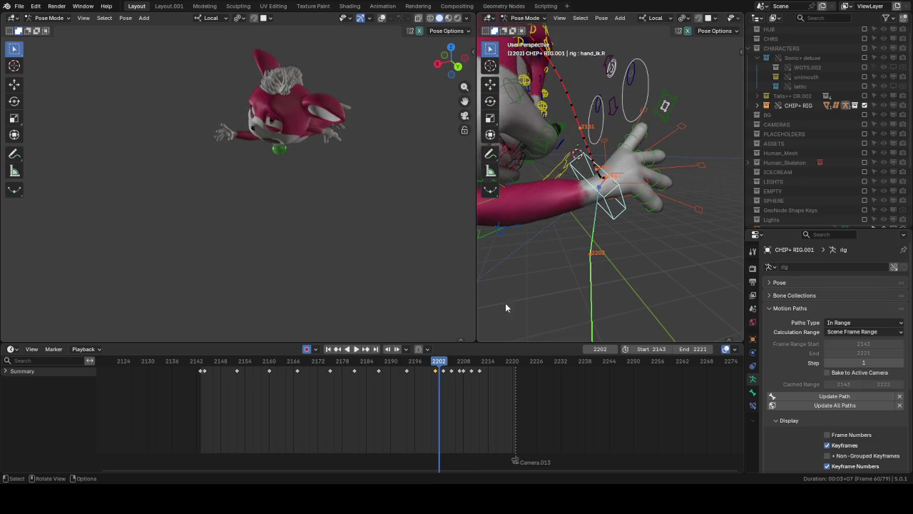
{"action": "key", "text": "space"}
{"action": "key", "text": "g"}
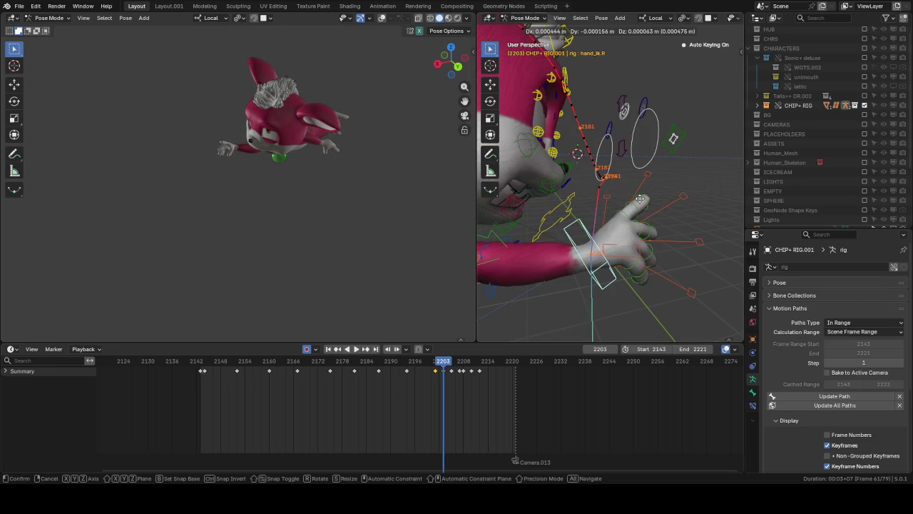
{"action": "left_click", "coordinate": [702, 184]}
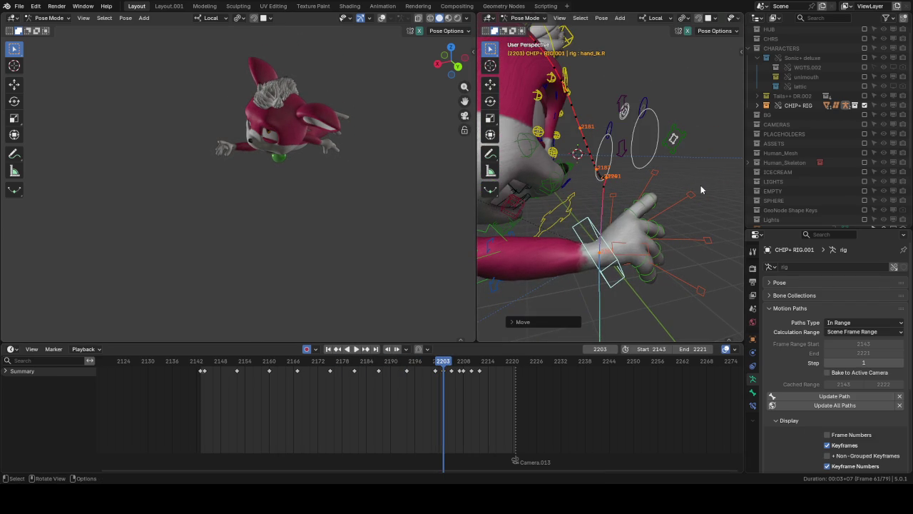
{"action": "mouse_move", "coordinate": [692, 184]}
{"action": "middle_mouse_down"}
{"action": "mouse_move", "coordinate": [666, 172]}
{"action": "mouse_move", "coordinate": [613, 200]}
{"action": "middle_mouse_up"}
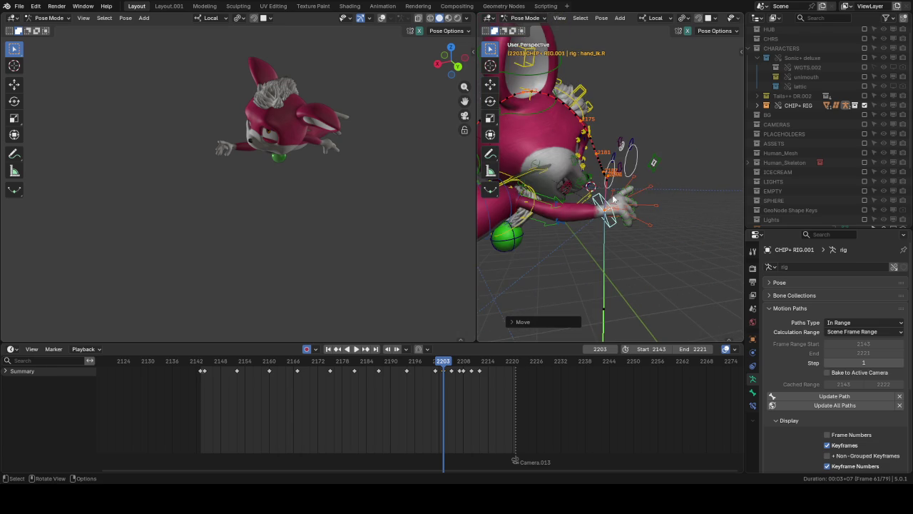
Step: Replay the hand arc repeatedly across frames 2183–2197
{"action": "left_click", "coordinate": [382, 358]}
{"action": "key", "text": "space"}
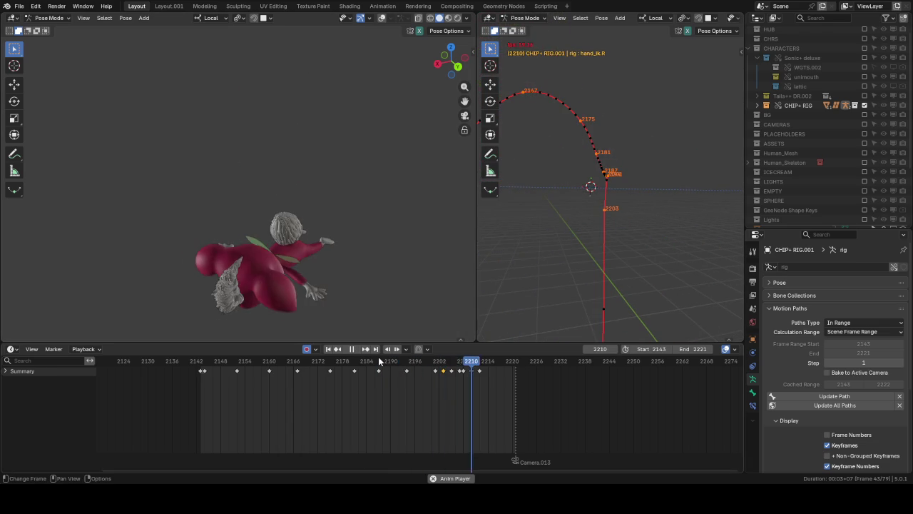
{"action": "left_click", "coordinate": [305, 350]}
{"action": "left_click", "coordinate": [421, 361]}
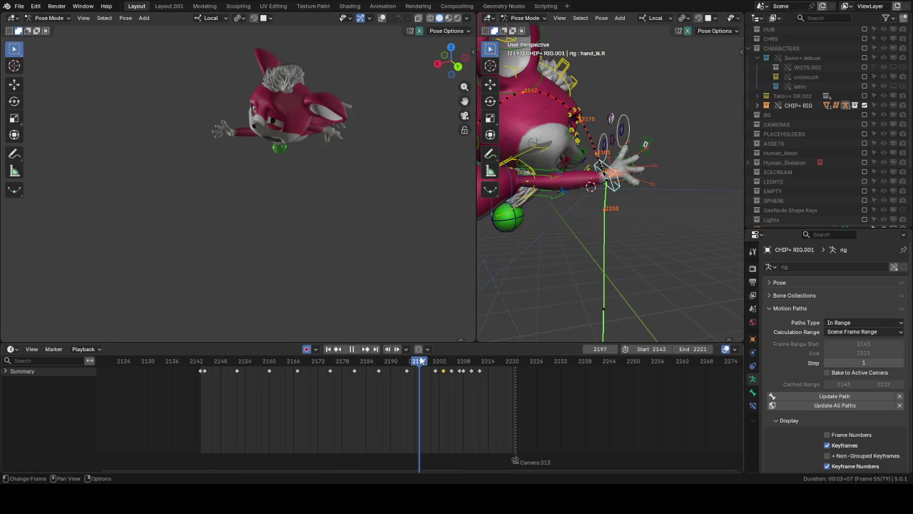
{"action": "left_click", "coordinate": [393, 364]}
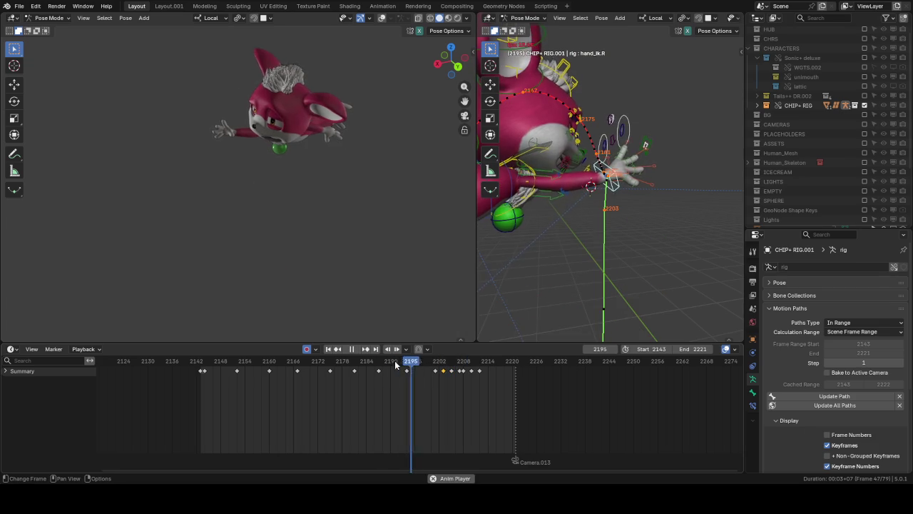
{"action": "left_click", "coordinate": [366, 365]}
{"action": "key", "text": "space"}
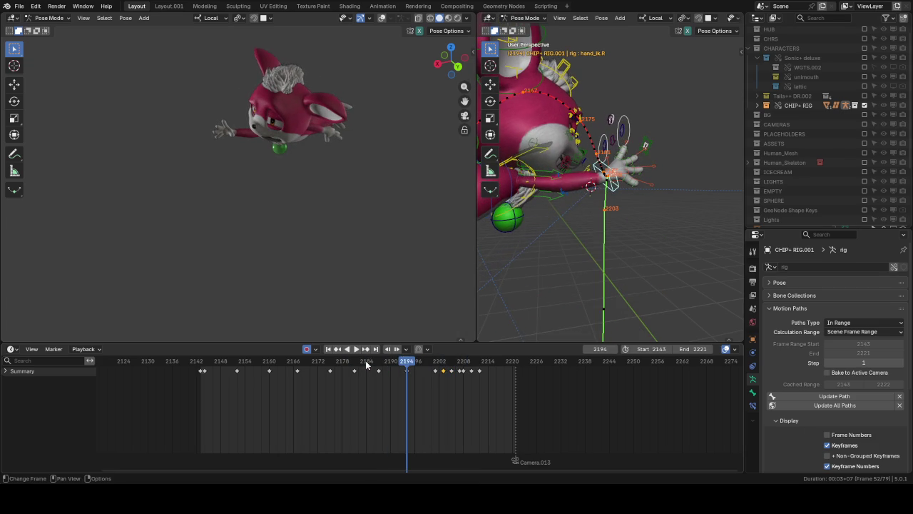
{"action": "left_click", "coordinate": [376, 364]}
{"action": "key", "text": "space"}
{"action": "left_click", "coordinate": [366, 364]}
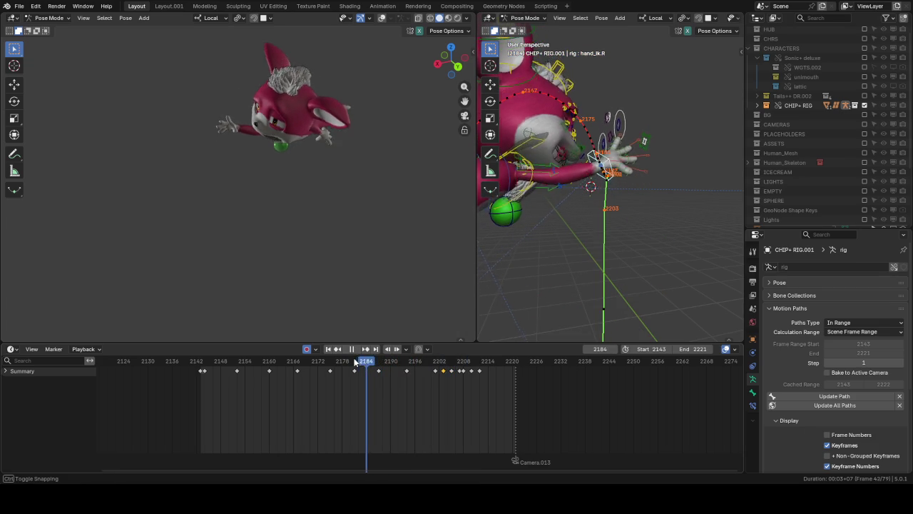
Step: Replay from frame 2166, stop on frame 2187 and make thigh_ik.R the active bone
{"action": "left_click", "coordinate": [381, 364]}
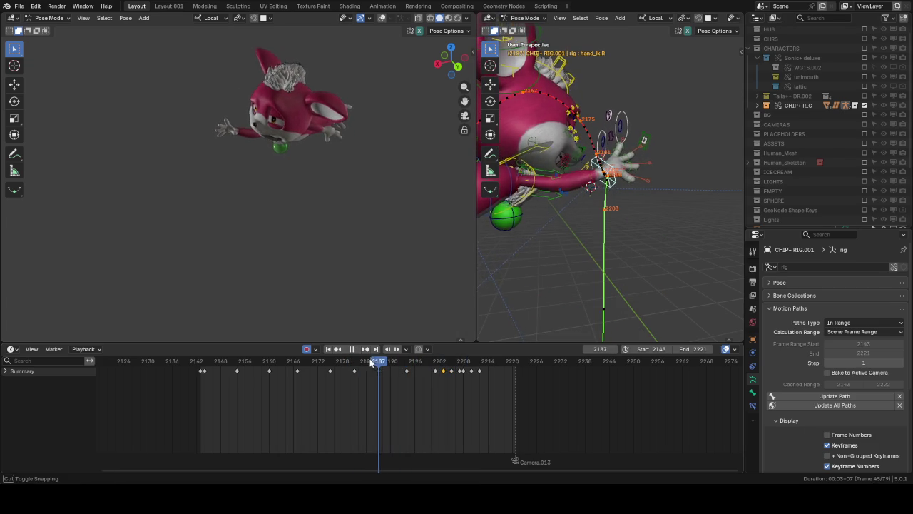
{"action": "left_click", "coordinate": [342, 364]}
{"action": "left_click", "coordinate": [285, 364]}
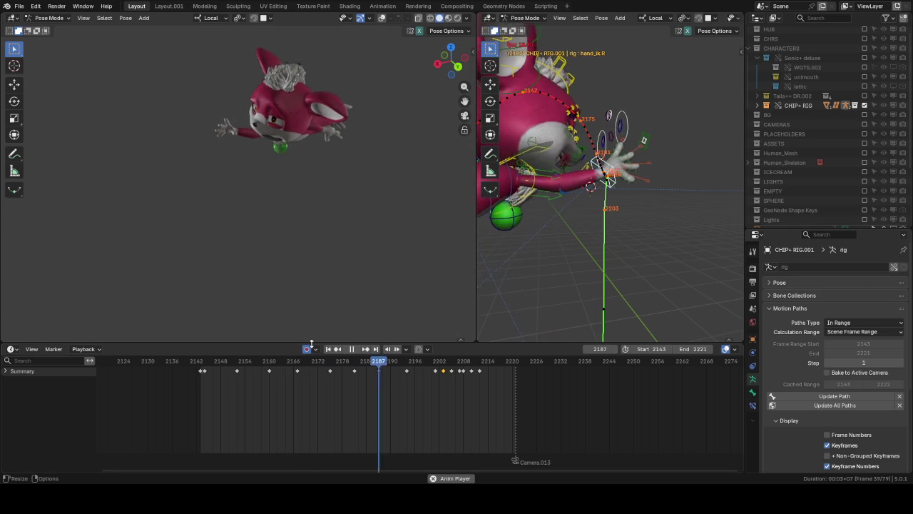
{"action": "left_click", "coordinate": [356, 349]}
{"action": "left_click", "coordinate": [380, 364]}
{"action": "key", "text": "space"}
{"action": "key", "text": "Escape"}
{"action": "mouse_move", "coordinate": [584, 195]}
{"action": "middle_mouse_down"}
{"action": "mouse_move", "coordinate": [668, 186]}
{"action": "mouse_move", "coordinate": [628, 226]}
{"action": "middle_mouse_up"}
{"action": "left_click", "coordinate": [628, 227]}
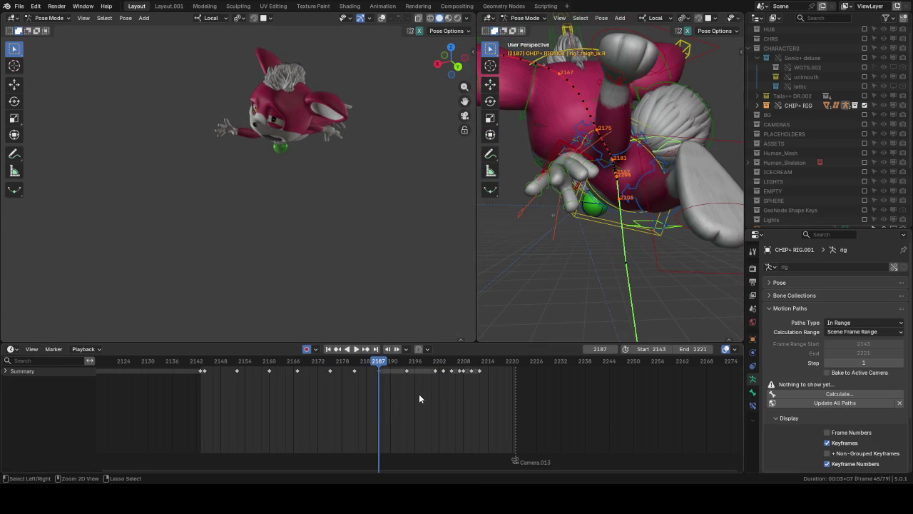
Step: Show the torso's curves in the Graph Editor and isolate the Z Quaternion Rotation curve
{"action": "key", "text": "ctrl+Tab"}
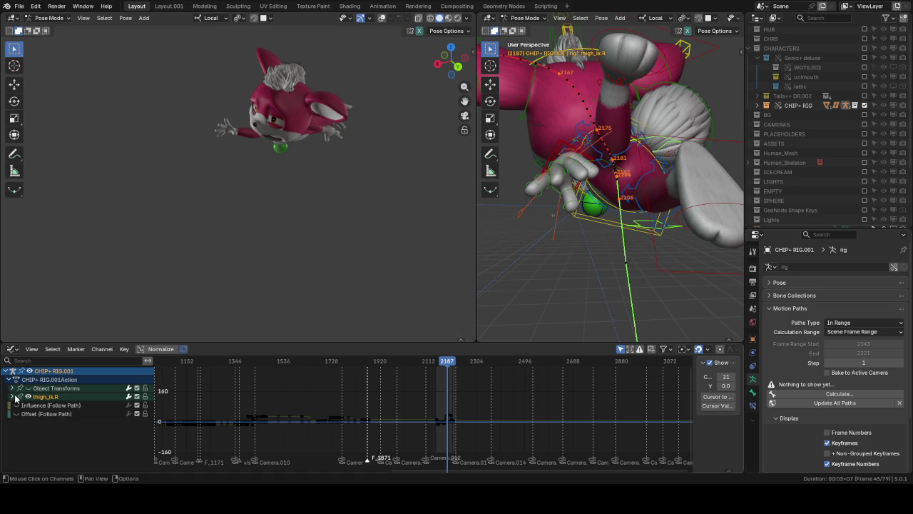
{"action": "left_click", "coordinate": [619, 224]}
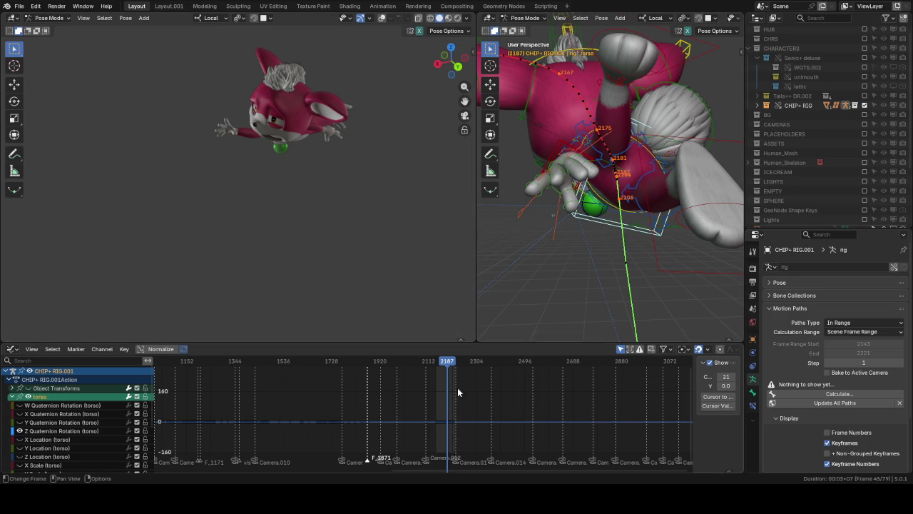
{"action": "scroll", "coordinate": [428, 399], "scroll_direction": "down", "scroll_amount": 2}
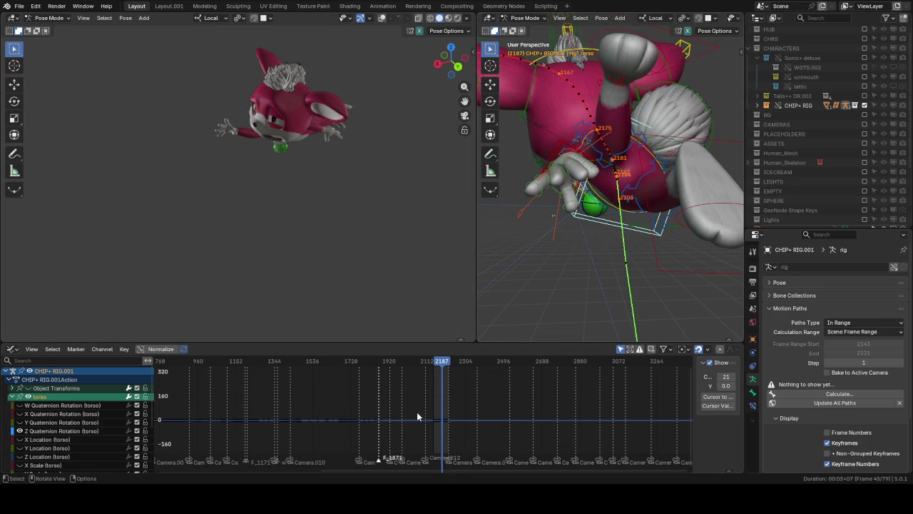
{"action": "scroll", "coordinate": [444, 366], "scroll_direction": "up", "scroll_amount": 3}
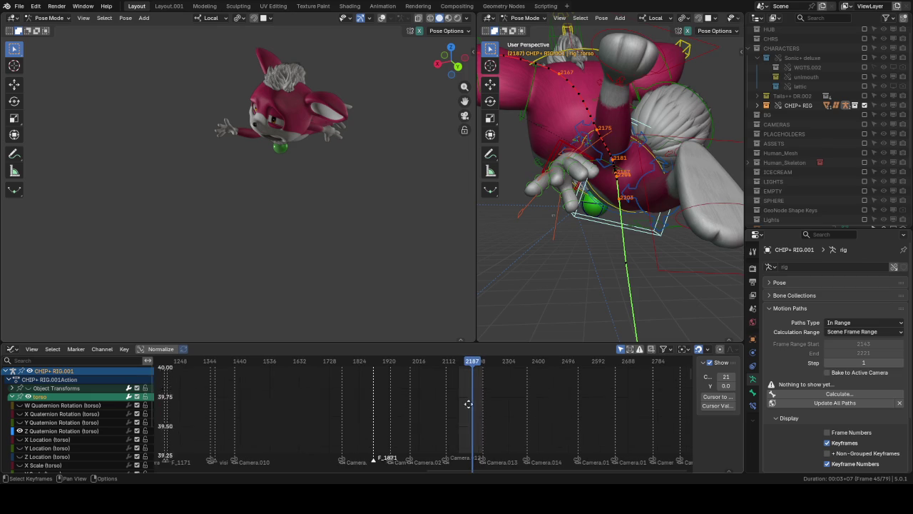
{"action": "mouse_move", "coordinate": [465, 362]}
{"action": "middle_mouse_down", "text": "ctrl"}
{"action": "mouse_move", "coordinate": [443, 441]}
{"action": "mouse_move", "coordinate": [454, 436]}
{"action": "middle_mouse_up", "text": "ctrl"}
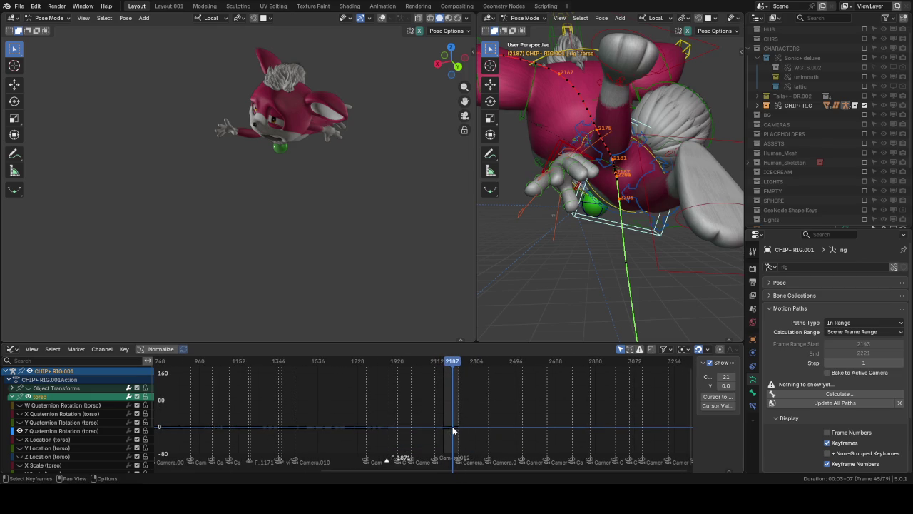
{"action": "key", "text": "Home"}
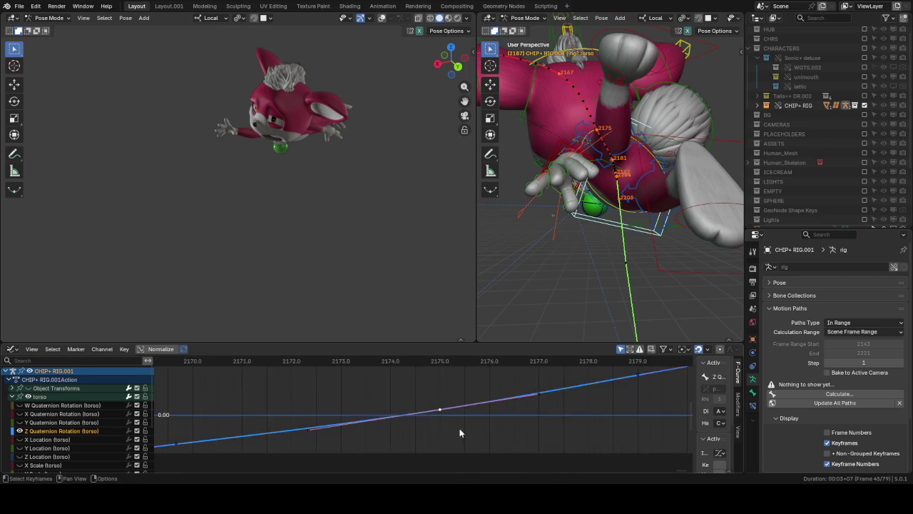
{"action": "scroll", "coordinate": [492, 394], "scroll_direction": "down", "scroll_amount": 2}
{"action": "left_click", "coordinate": [509, 401]}
{"action": "left_click", "coordinate": [511, 398]}
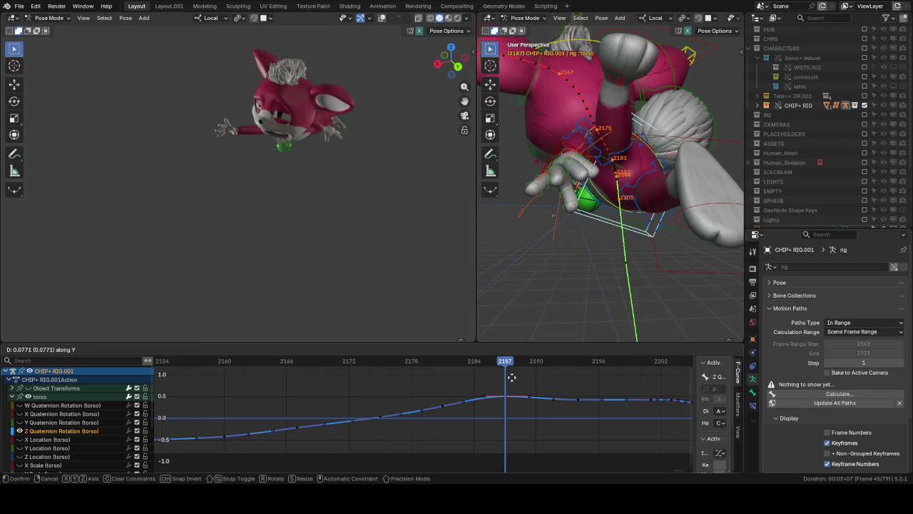
{"action": "middle_click_drag", "start_coordinate": [512, 391], "coordinate": [505, 402], "text": "ctrl"}
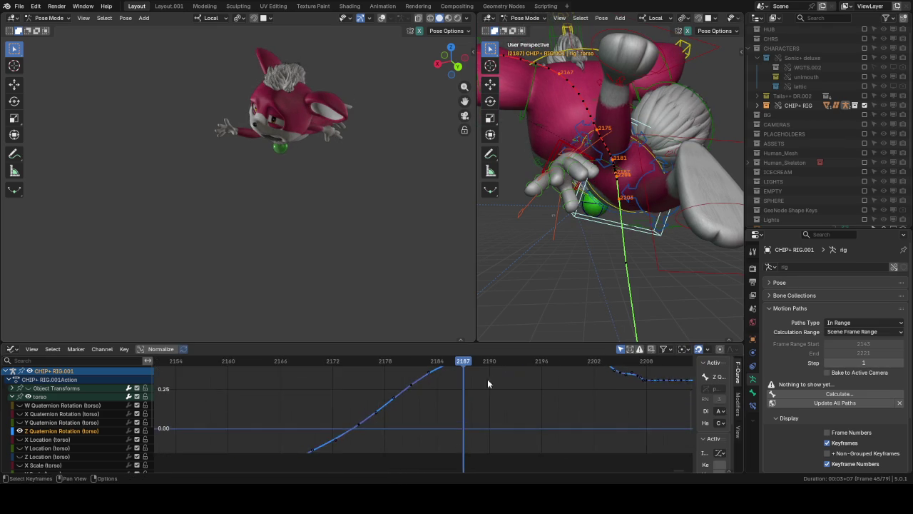
Step: Raise the torso's Z Quaternion Rotation key at frame 2187
{"action": "mouse_move", "coordinate": [549, 363]}
{"action": "left_mouse_down"}
{"action": "mouse_move", "coordinate": [547, 381]}
{"action": "mouse_move", "coordinate": [549, 360]}
{"action": "left_mouse_up"}
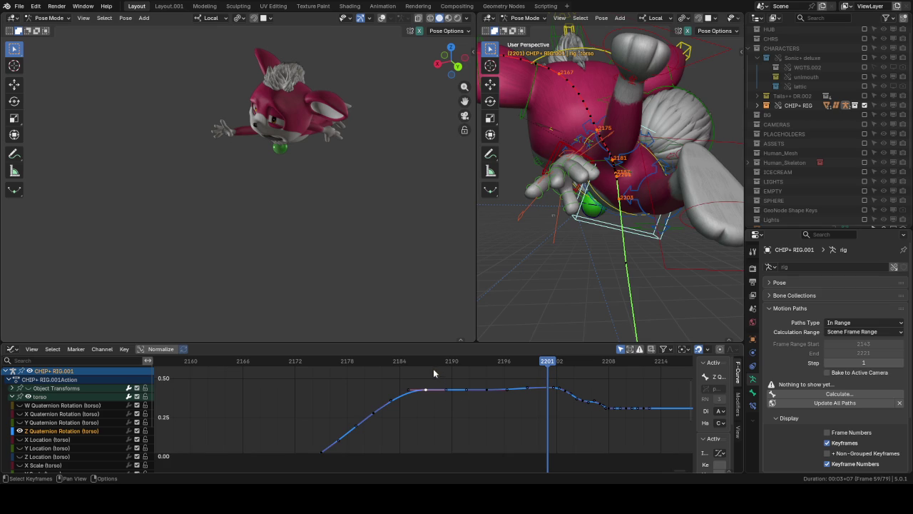
{"action": "left_click_drag", "start_coordinate": [430, 361], "coordinate": [428, 362]}
{"action": "key", "text": "g"}
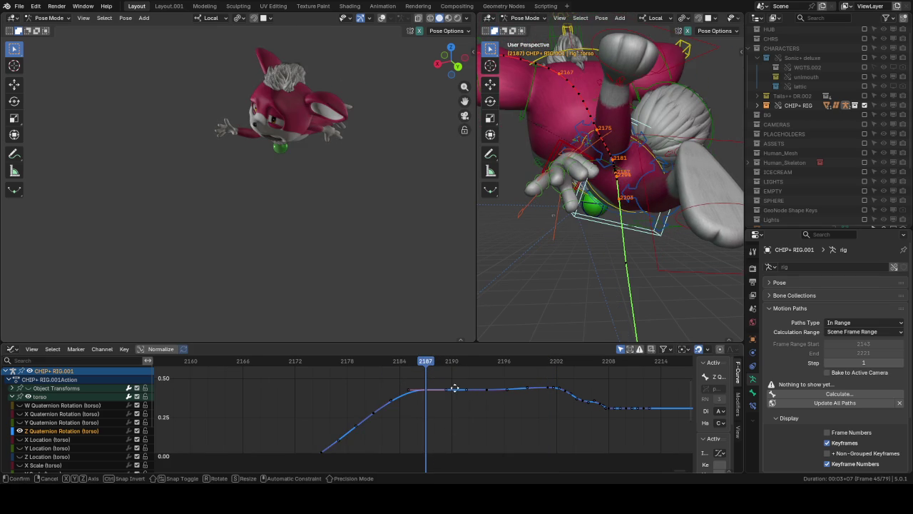
{"action": "left_click", "coordinate": [503, 376]}
Step: Lower the Y Quaternion Rotation key at frame 2187 and return to the Timeline
{"action": "left_click", "coordinate": [19, 429]}
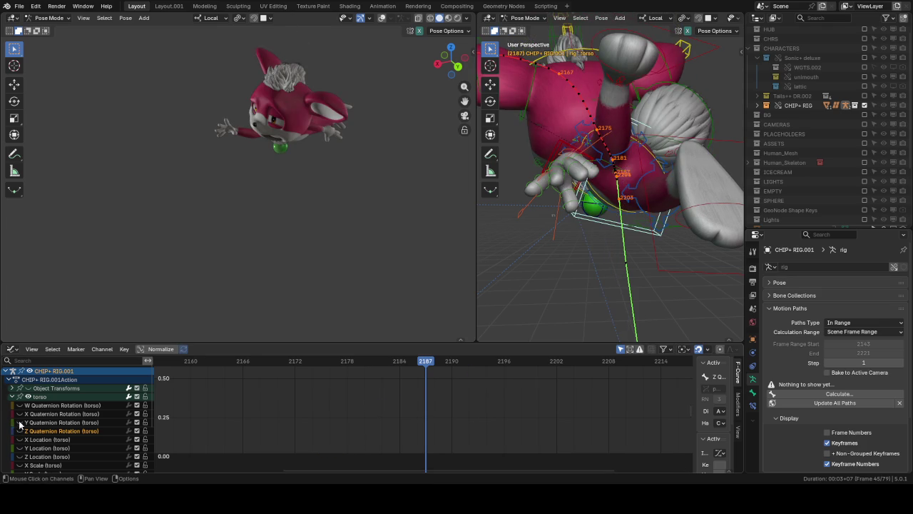
{"action": "left_click", "coordinate": [19, 423]}
{"action": "key", "text": "g"}
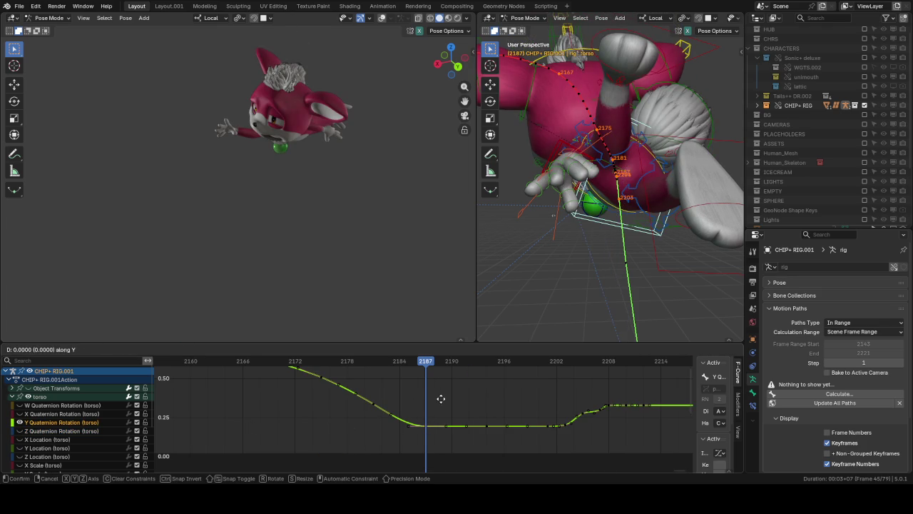
{"action": "key", "text": "y"}
{"action": "left_click", "coordinate": [429, 415]}
{"action": "key", "text": "ctrl+Tab"}
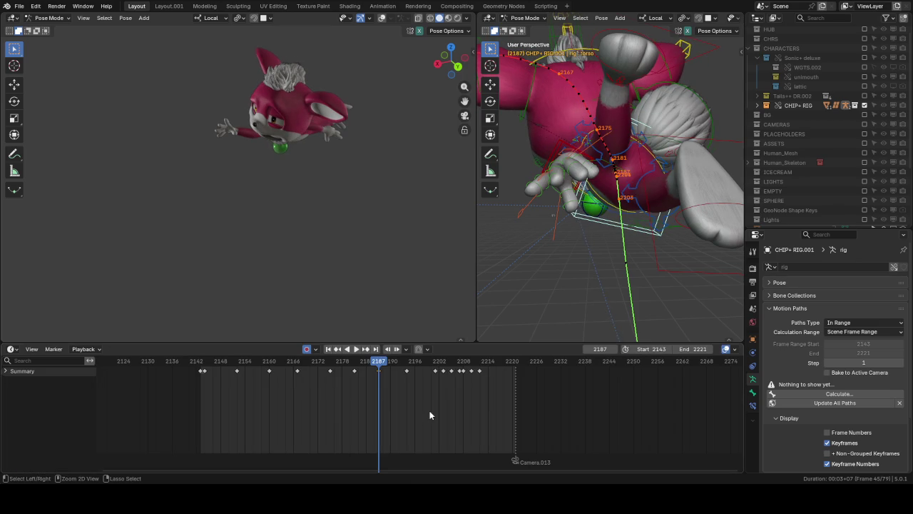
Step: Frame the torso's Z Quaternion curve and rotate the torso about local Z at frame 2194
{"action": "middle_click_drag", "start_coordinate": [528, 286], "coordinate": [537, 330]}
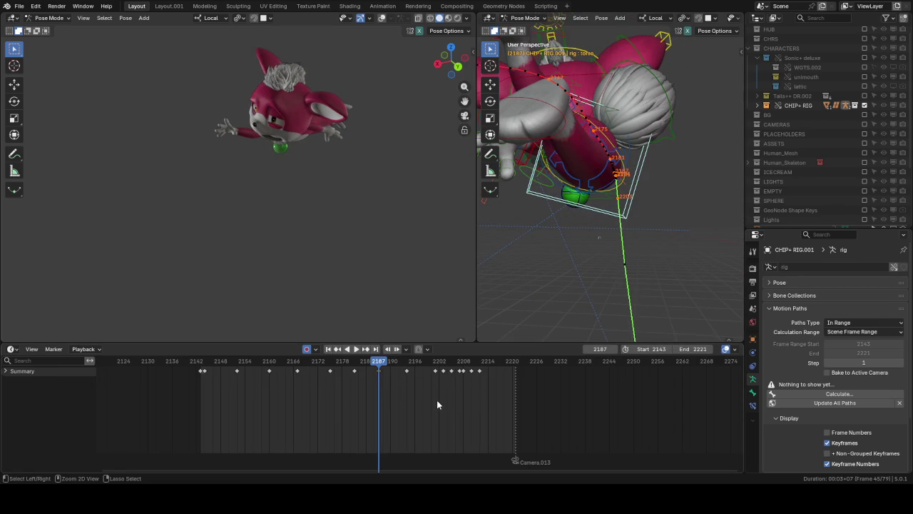
{"action": "key", "text": "ctrl+Tab"}
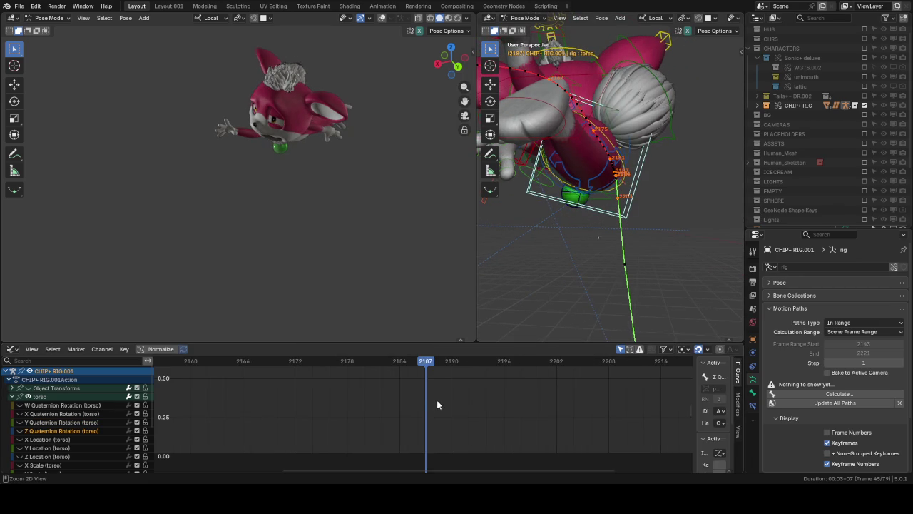
{"action": "key", "text": "Home"}
{"action": "left_click", "coordinate": [441, 404]}
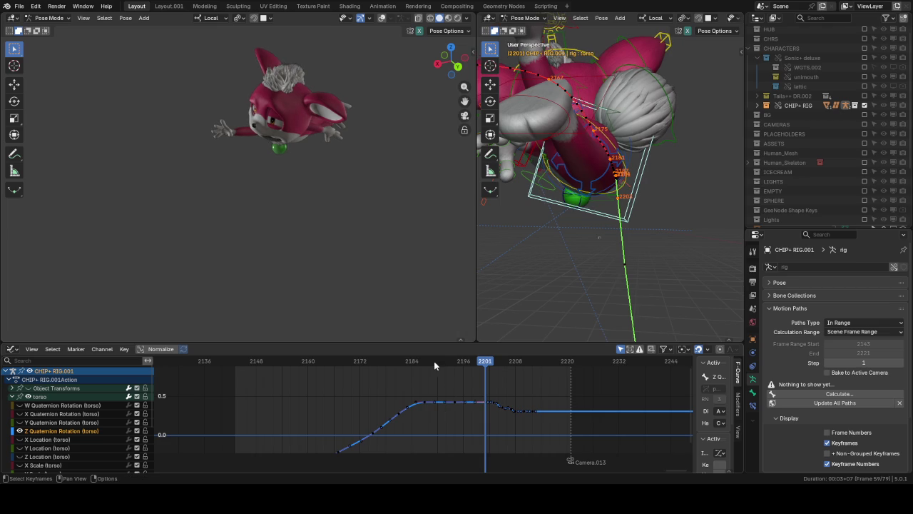
{"action": "left_click_drag", "start_coordinate": [422, 361], "coordinate": [454, 366]}
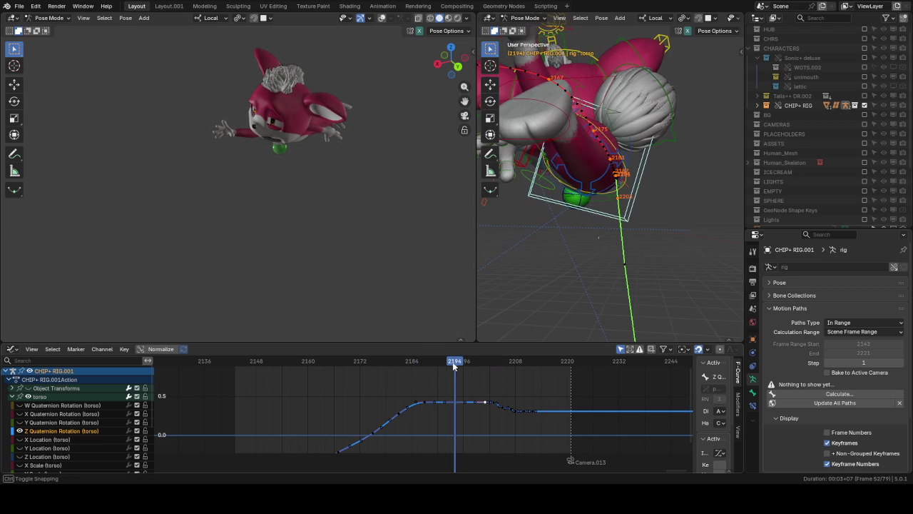
{"action": "key", "text": "r"}
{"action": "key", "text": "z"}
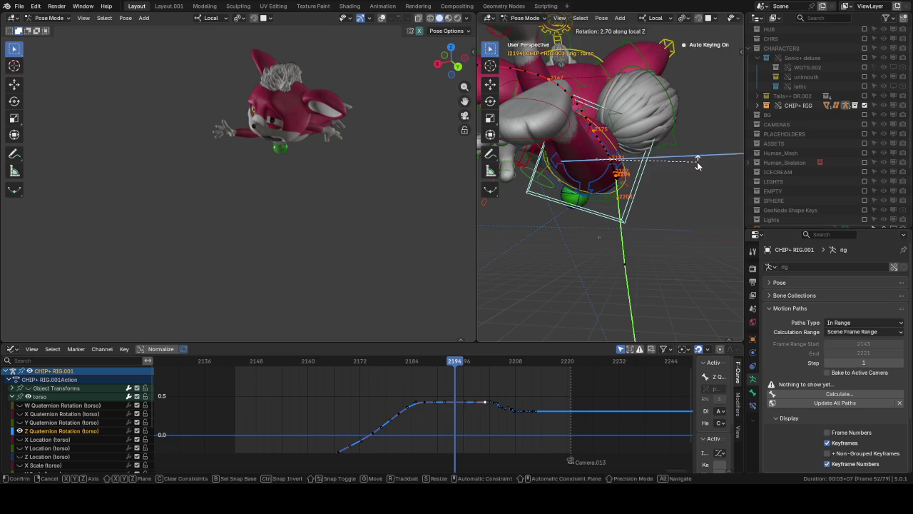
{"action": "left_click", "coordinate": [698, 165]}
Step: Rotate the torso about local Z again at frame 2201 and scrub to check the motion
{"action": "mouse_move", "coordinate": [454, 361]}
{"action": "left_mouse_down"}
{"action": "mouse_move", "coordinate": [423, 354]}
{"action": "mouse_move", "coordinate": [486, 361]}
{"action": "left_mouse_up"}
{"action": "key", "text": "r"}
{"action": "key", "text": "z"}
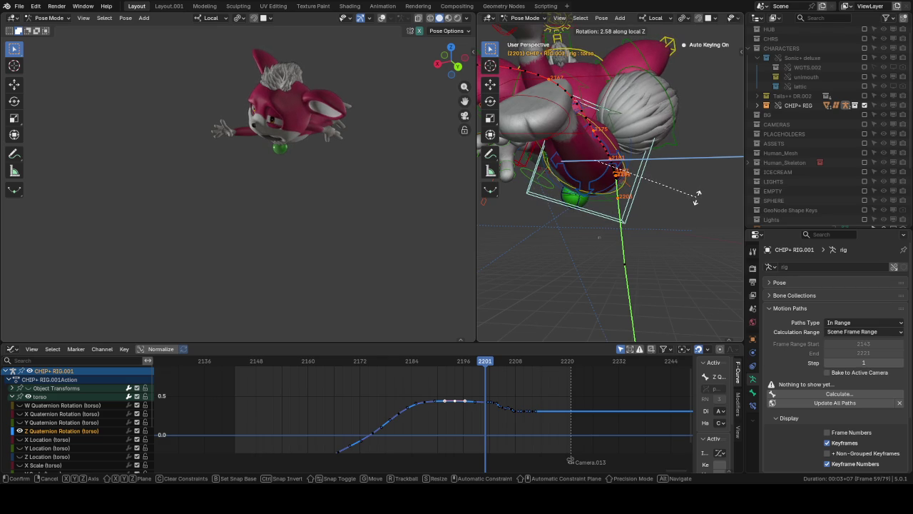
{"action": "left_click", "coordinate": [546, 364]}
{"action": "mouse_move", "coordinate": [442, 364]}
{"action": "left_mouse_down"}
{"action": "mouse_move", "coordinate": [437, 376]}
{"action": "mouse_move", "coordinate": [474, 372]}
{"action": "left_mouse_up"}
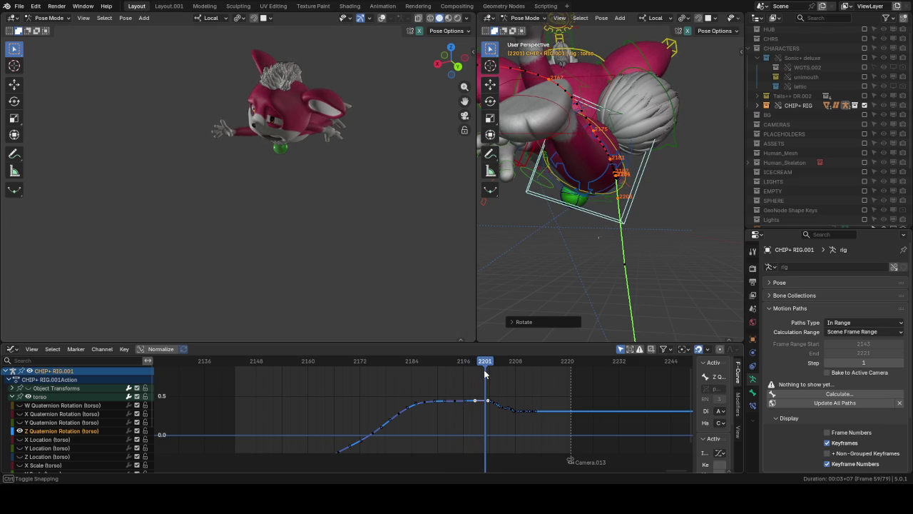